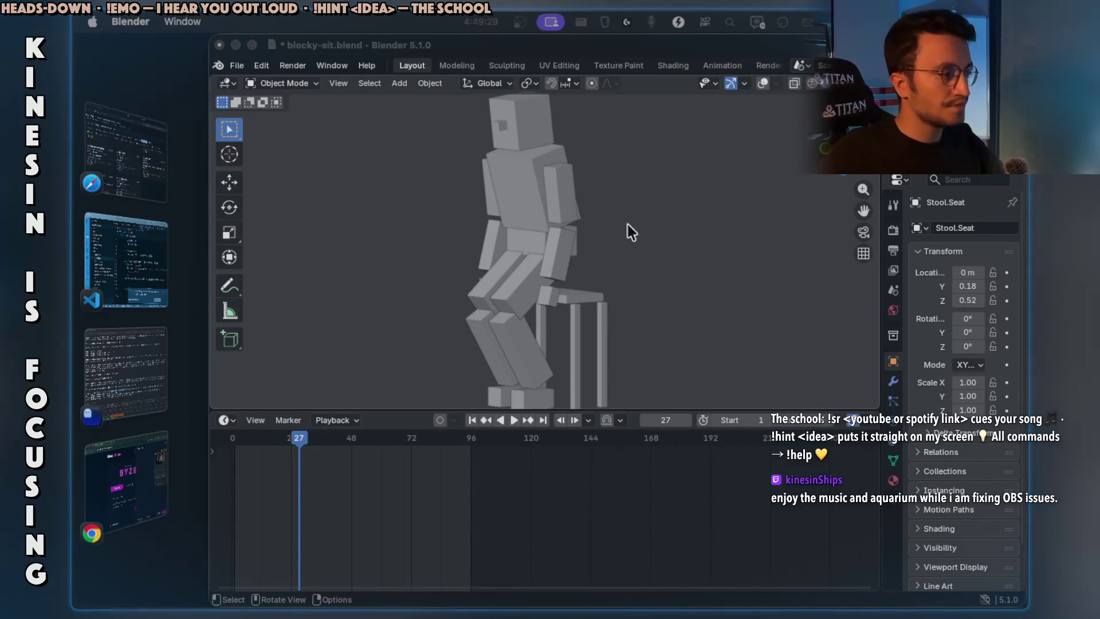
# - Rewind the doll's sit animation to frame 8 in Blender, then bring up the Claude Code terminal
pyautogui.click(597, 263)
pyautogui.moveTo(305, 438)
pyautogui.mouseDown()
pyautogui.moveTo(232, 448)
pyautogui.moveTo(339, 445)
pyautogui.moveTo(319, 441)
pyautogui.moveTo(328, 439)
pyautogui.mouseUp()
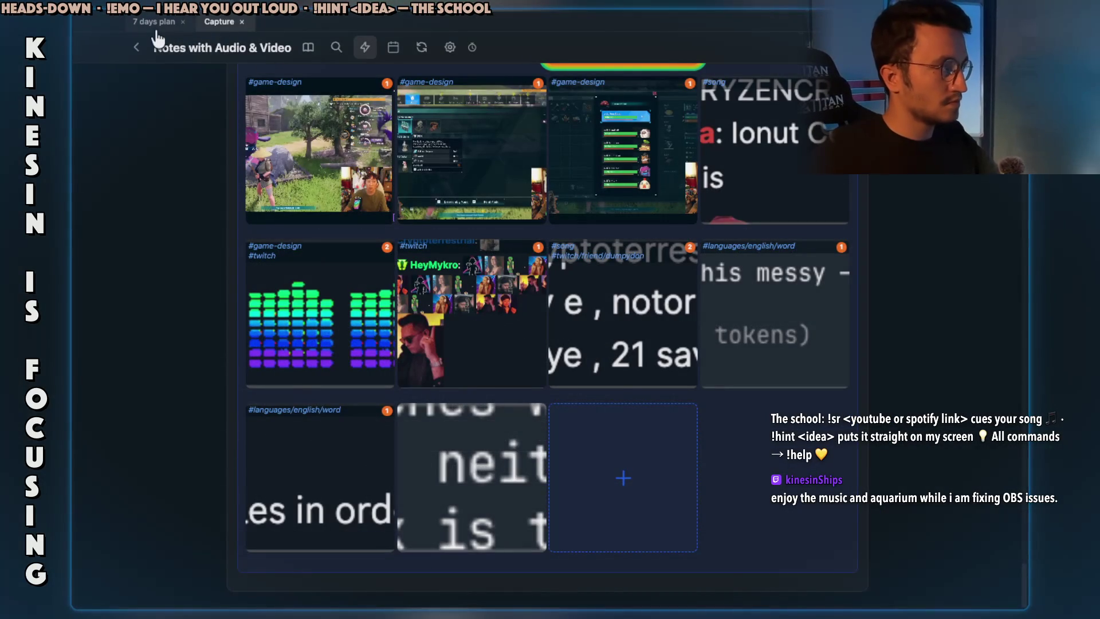
pyautogui.click(154, 23)
pyautogui.press('super+Tab')
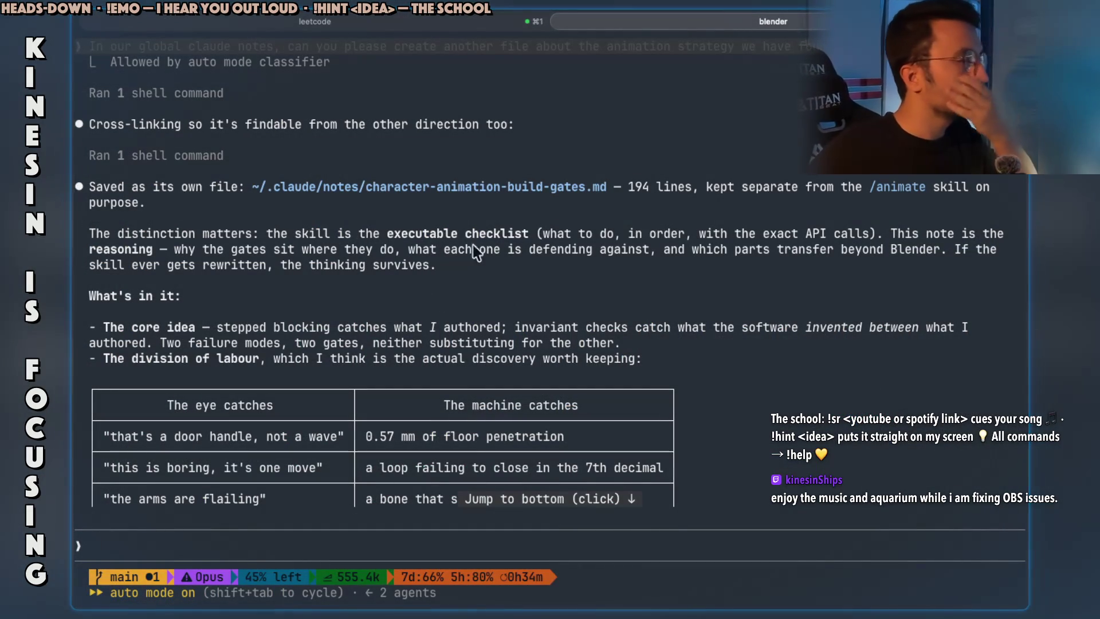
# - Copy the executable-checklist, core-idea and five-gates passages from Claude's build-gates note summary
pyautogui.moveTo(310, 237); pyautogui.dragTo(528, 235)
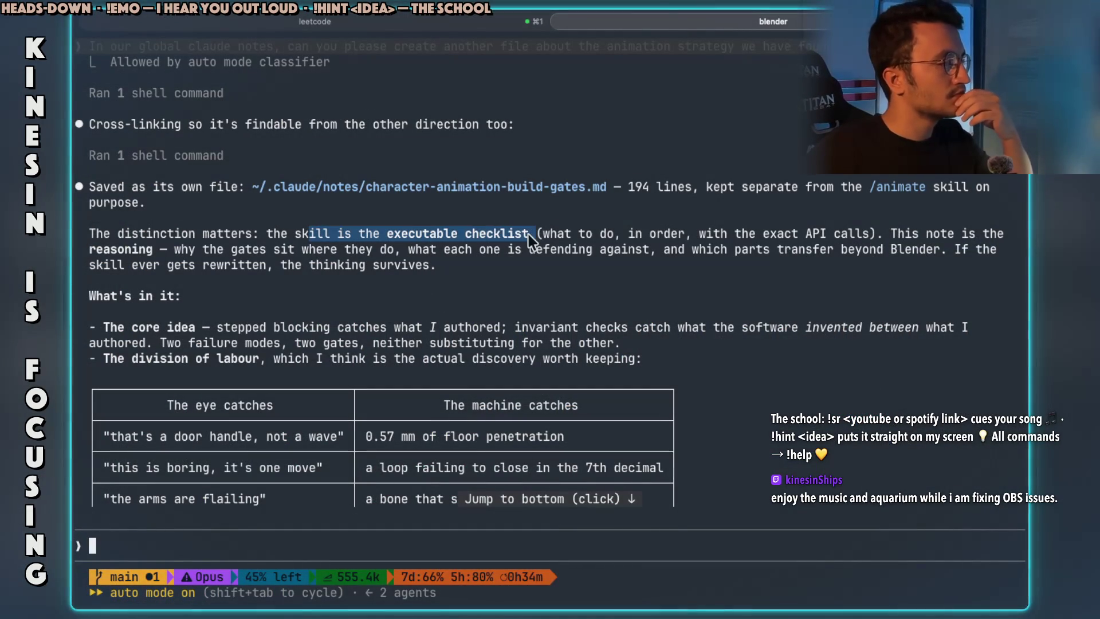
pyautogui.moveTo(318, 329); pyautogui.dragTo(961, 328)
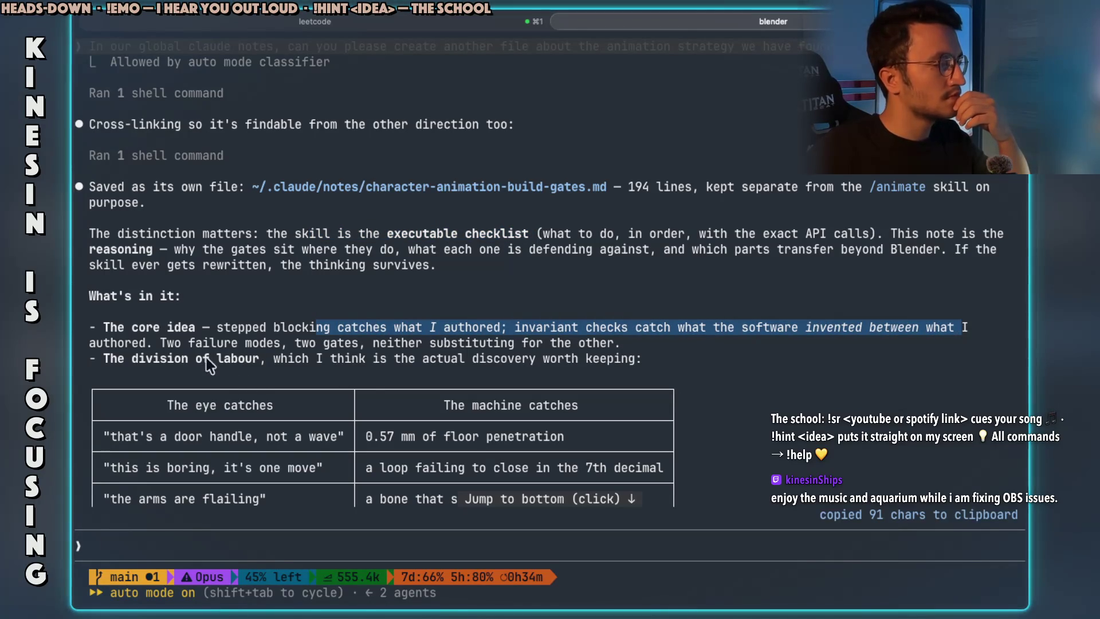
pyautogui.moveTo(198, 344); pyautogui.dragTo(514, 356)
pyautogui.scroll(-5, 531, 345)
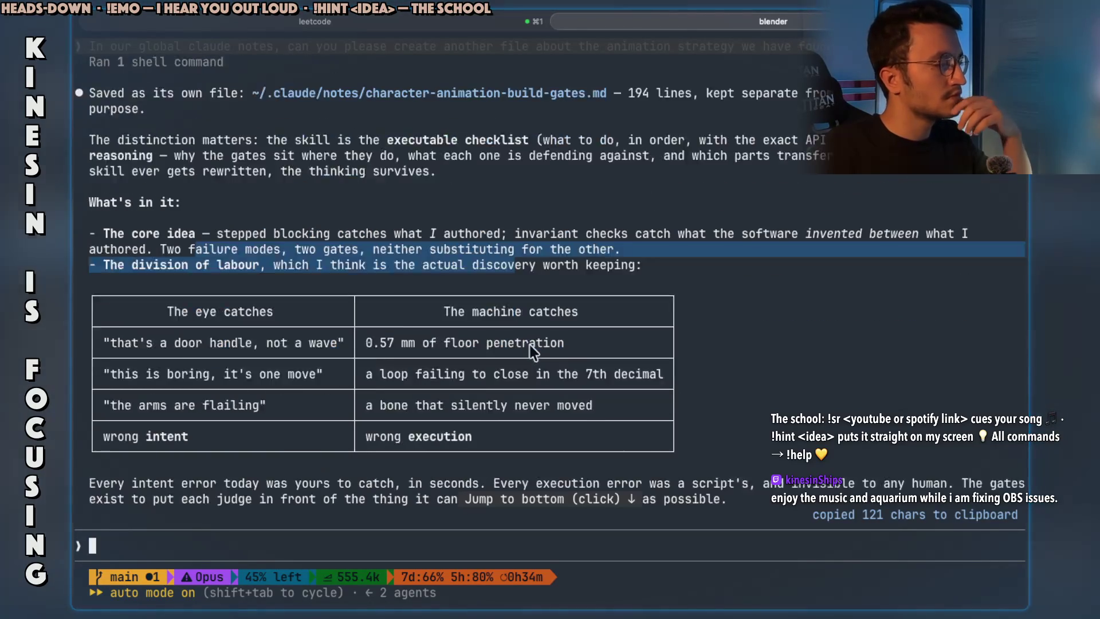
pyautogui.scroll(-2, 531, 345)
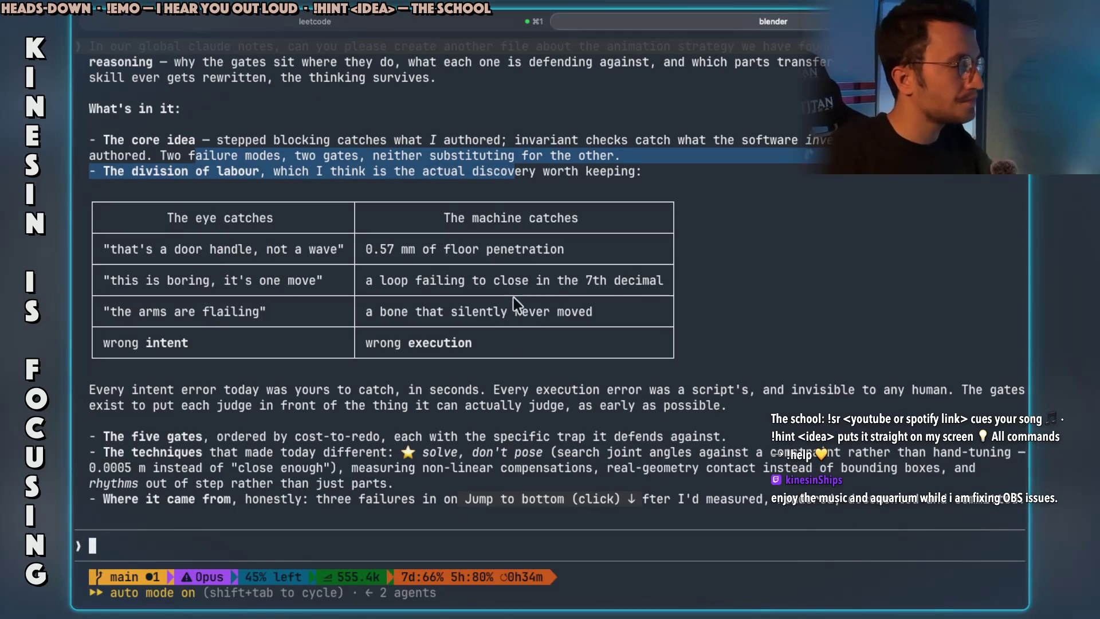
pyautogui.scroll(-3, 287, 342)
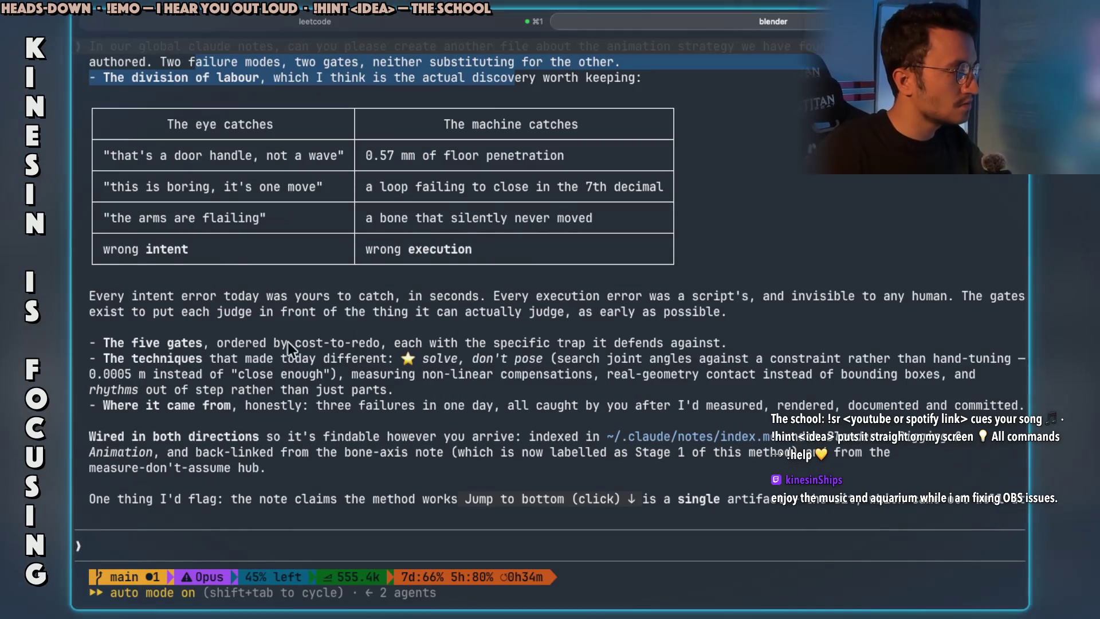
pyautogui.moveTo(247, 298); pyautogui.dragTo(294, 299)
pyautogui.moveTo(212, 346); pyautogui.dragTo(377, 354)
pyautogui.scroll(-1, 387, 355)
pyautogui.scroll(-2, 387, 355)
pyautogui.moveTo(280, 388)
pyautogui.mouseDown()
pyautogui.moveTo(267, 390)
pyautogui.moveTo(429, 405)
pyautogui.moveTo(553, 390)
pyautogui.moveTo(766, 393)
pyautogui.mouseUp()
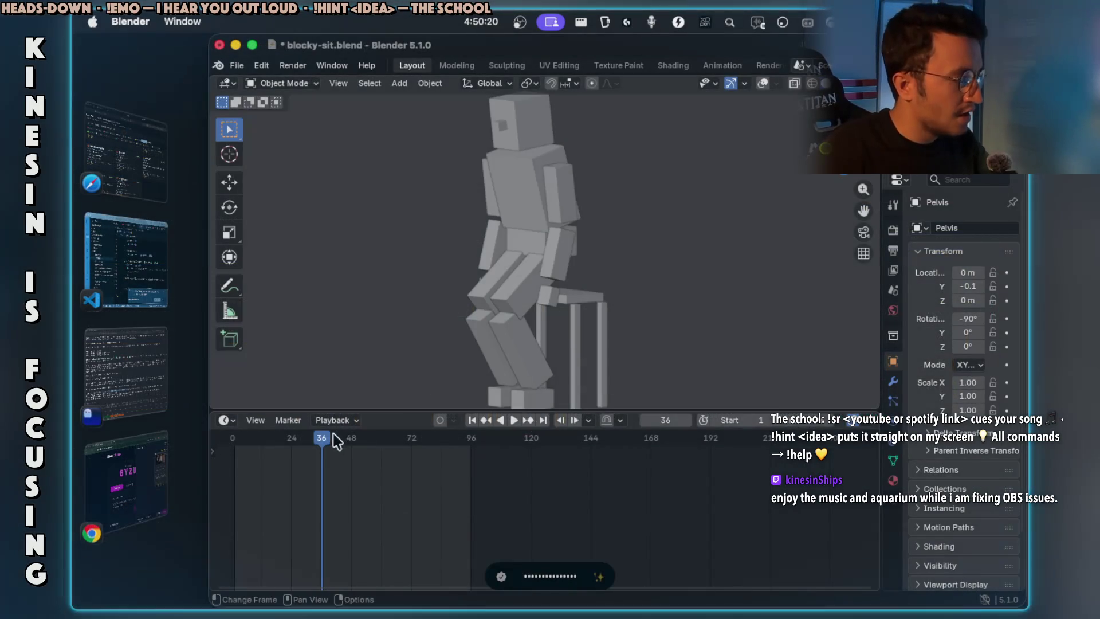
# - Look over the 7 days plan notes page, then return to the Claude Code terminal
pyautogui.moveTo(333, 435)
pyautogui.mouseDown()
pyautogui.moveTo(252, 442)
pyautogui.moveTo(322, 458)
pyautogui.moveTo(304, 465)
pyautogui.moveTo(345, 460)
pyautogui.moveTo(305, 452)
pyautogui.moveTo(338, 456)
pyautogui.mouseUp()
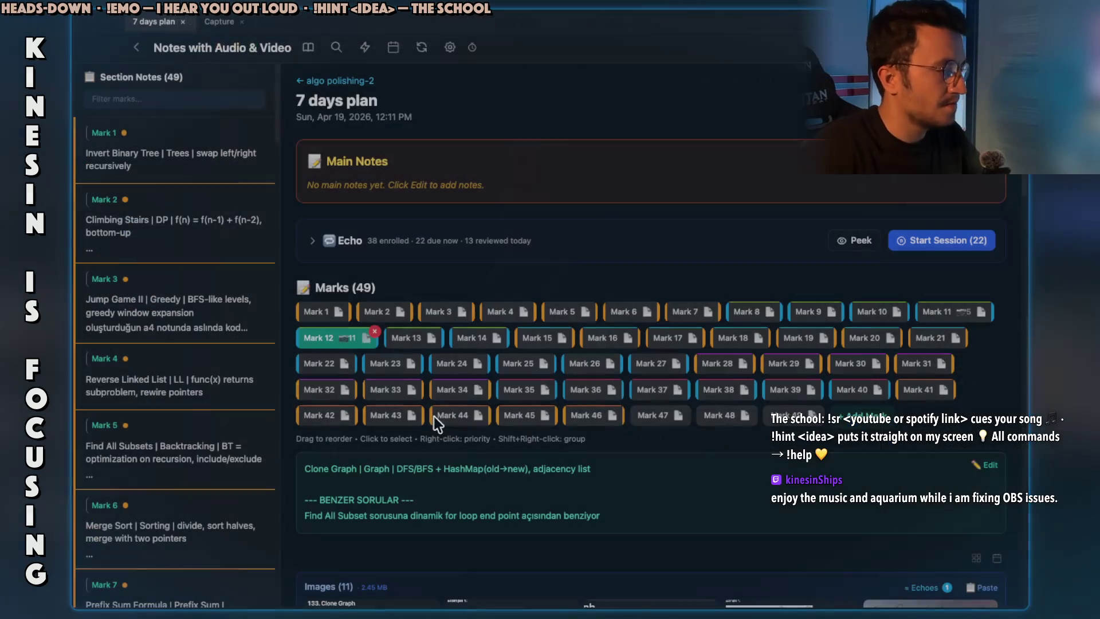
pyautogui.press('super+Tab')
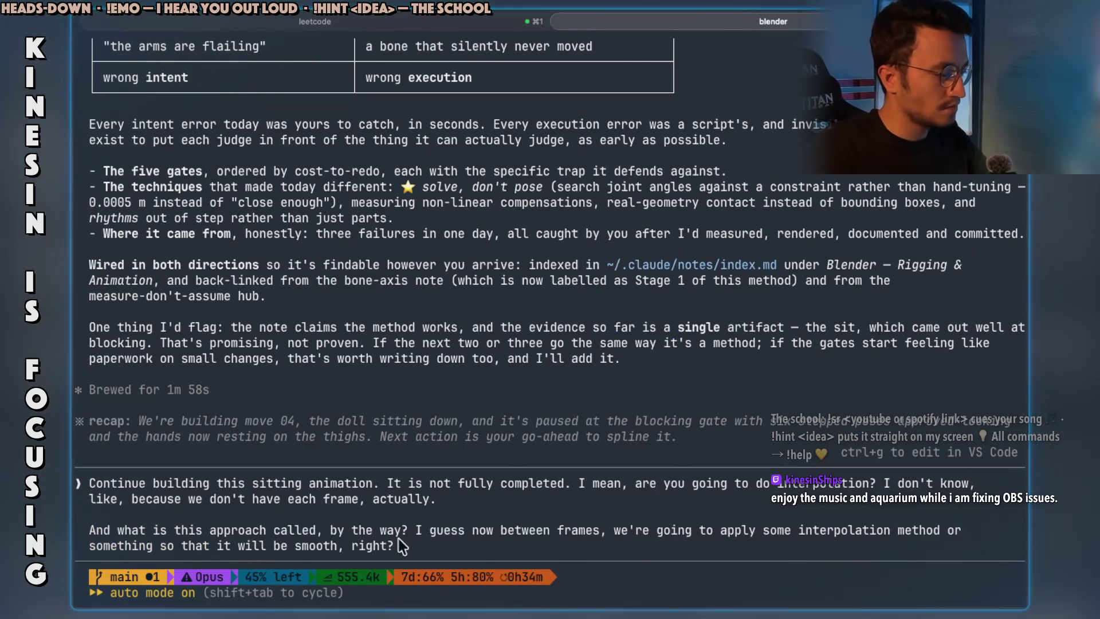
# - Send the prompt to finish the sitting animation and explain interpolation, then return to Blender
pyautogui.press('Return')
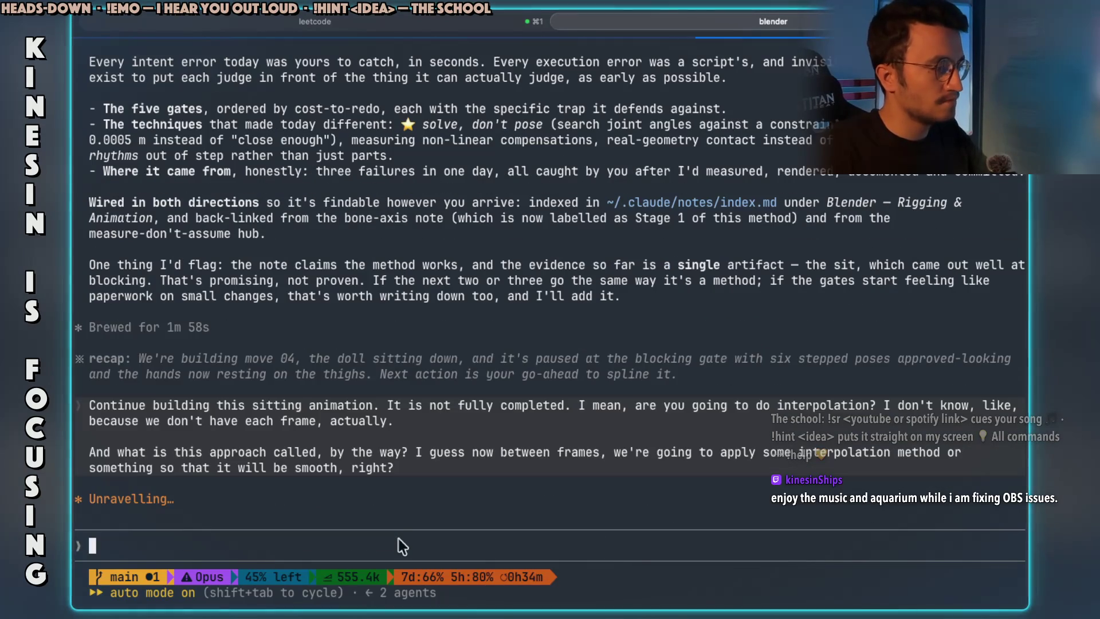
pyautogui.press('super+Tab')
pyautogui.press('super+Tab')
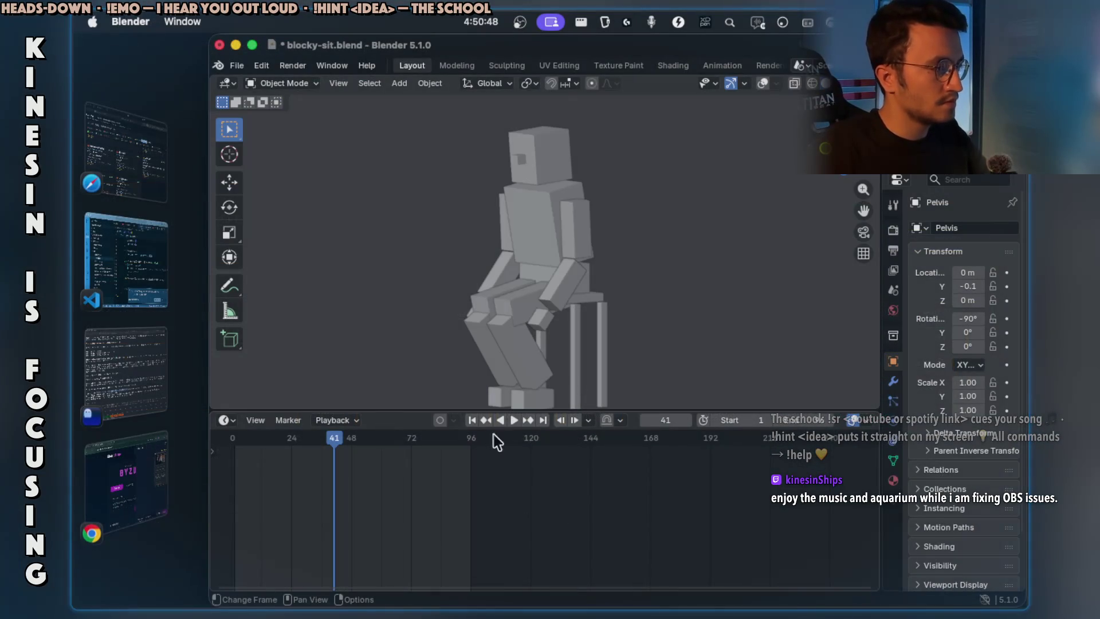
# - Reorder the desktop Spaces, placing Notability before the notes space, and go to Desktop 2
pyautogui.hotkey('ctrl', 'Up')
pyautogui.moveTo(569, 81); pyautogui.dragTo(419, 87)
pyautogui.moveTo(709, 98)
pyautogui.mouseDown()
pyautogui.moveTo(474, 93)
pyautogui.moveTo(585, 86)
pyautogui.moveTo(573, 83)
pyautogui.mouseUp()
pyautogui.click(340, 89)
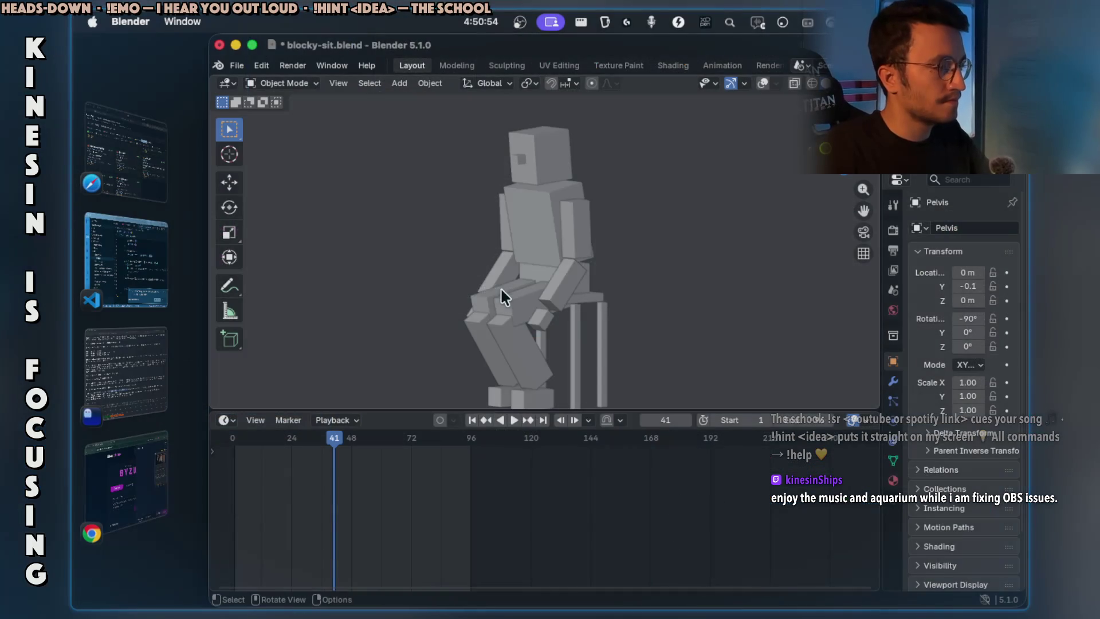
# - Scrub the sit animation to frame 38, glance at StreamArena and Phrase Bank, then return to Blender
pyautogui.moveTo(334, 435); pyautogui.dragTo(327, 436)
pyautogui.click(132, 467)
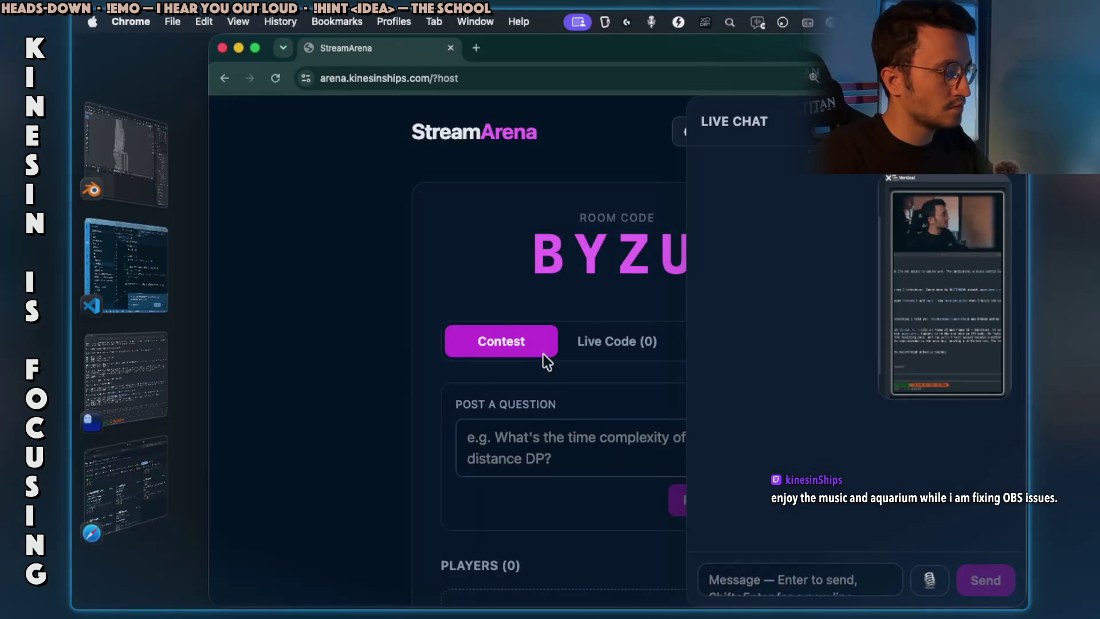
pyautogui.click(136, 471)
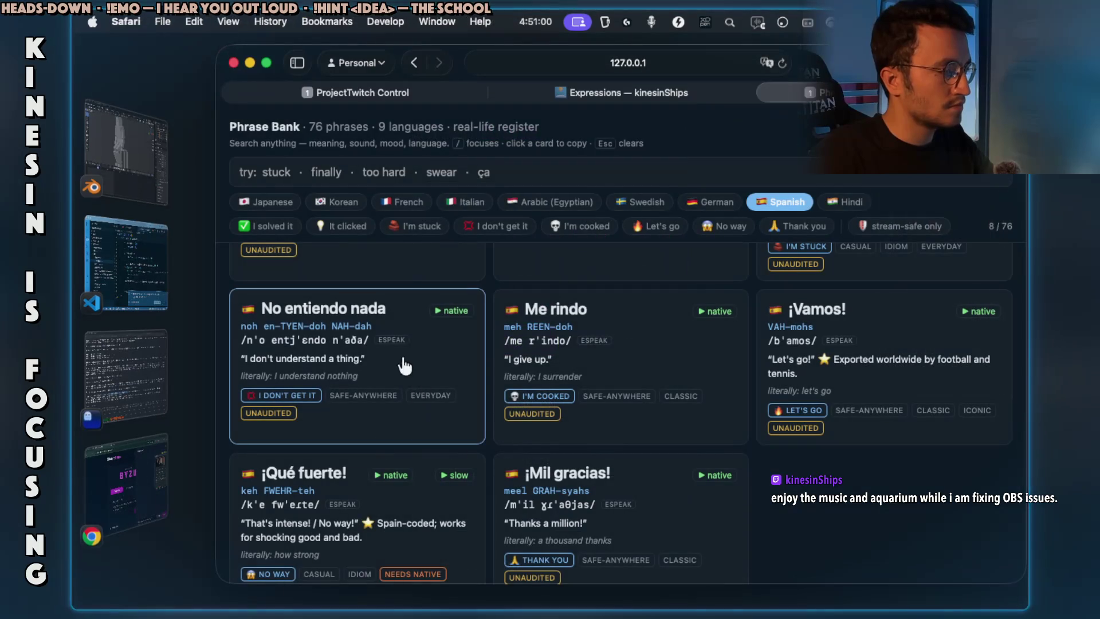
pyautogui.click(142, 165)
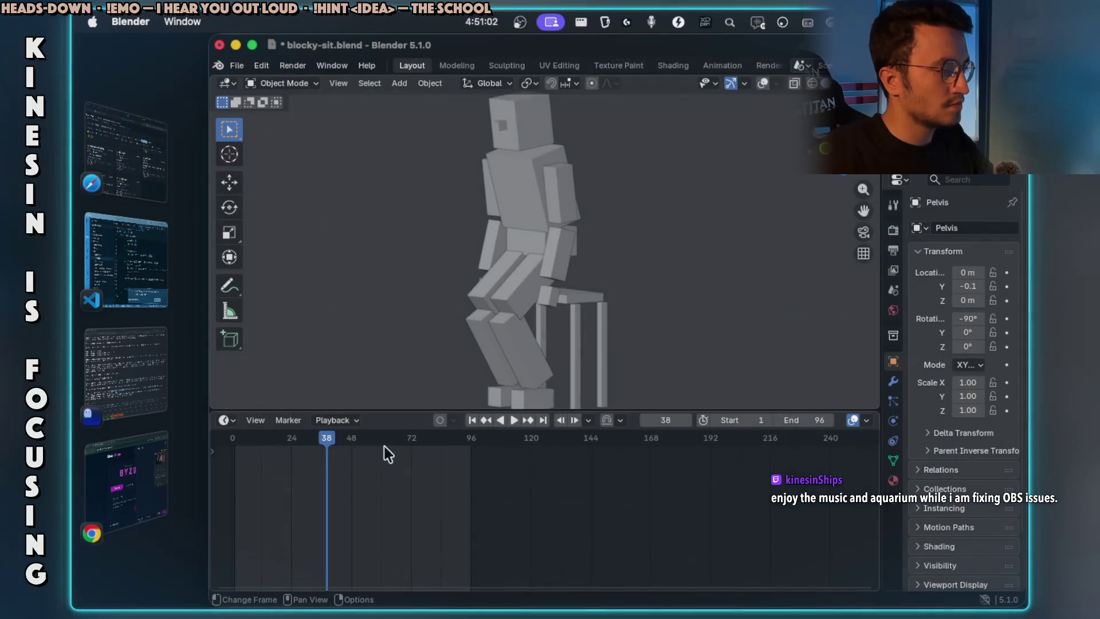
# - Scrub back to frame 32 and orbit the viewport to a front view of the doll
pyautogui.moveTo(326, 437); pyautogui.dragTo(312, 438)
pyautogui.moveTo(459, 321)
pyautogui.mouseDown(button='middle')
pyautogui.moveTo(473, 308)
pyautogui.moveTo(642, 312)
pyautogui.moveTo(731, 279)
pyautogui.moveTo(754, 183)
pyautogui.moveTo(689, 279)
pyautogui.moveTo(589, 315)
pyautogui.moveTo(346, 314)
pyautogui.moveTo(447, 325)
pyautogui.moveTo(513, 307)
pyautogui.moveTo(574, 271)
pyautogui.moveTo(503, 287)
pyautogui.moveTo(338, 292)
pyautogui.moveTo(549, 310)
pyautogui.moveTo(644, 293)
pyautogui.moveTo(566, 288)
pyautogui.mouseUp(button='middle')
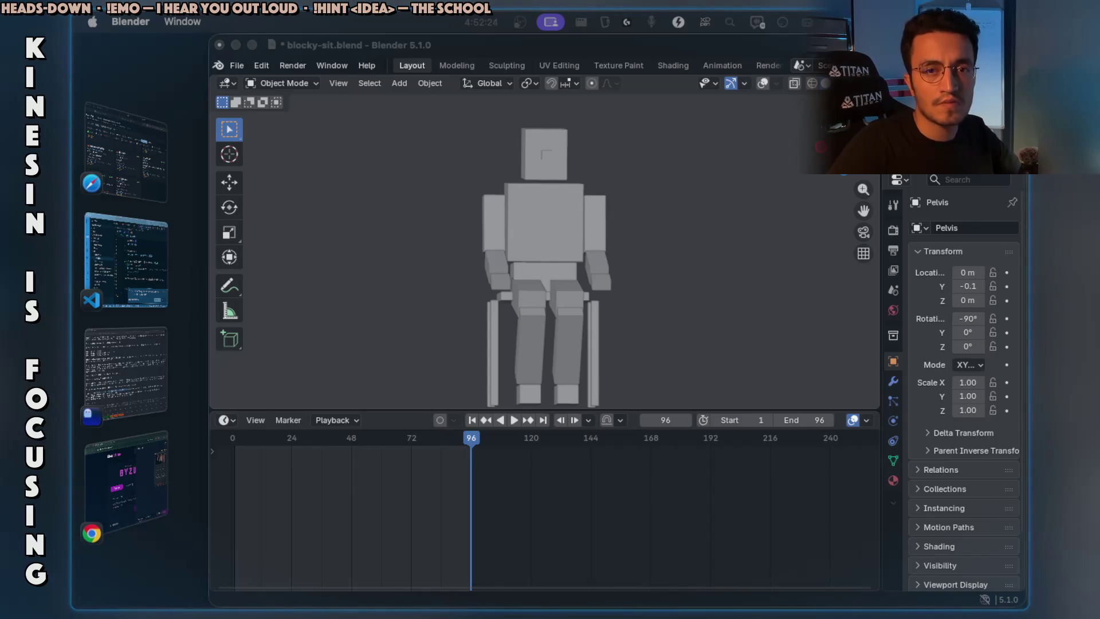
# - Inspect the seated doll from top view, then bring up the Claude Code terminal
pyautogui.press('KP_7')
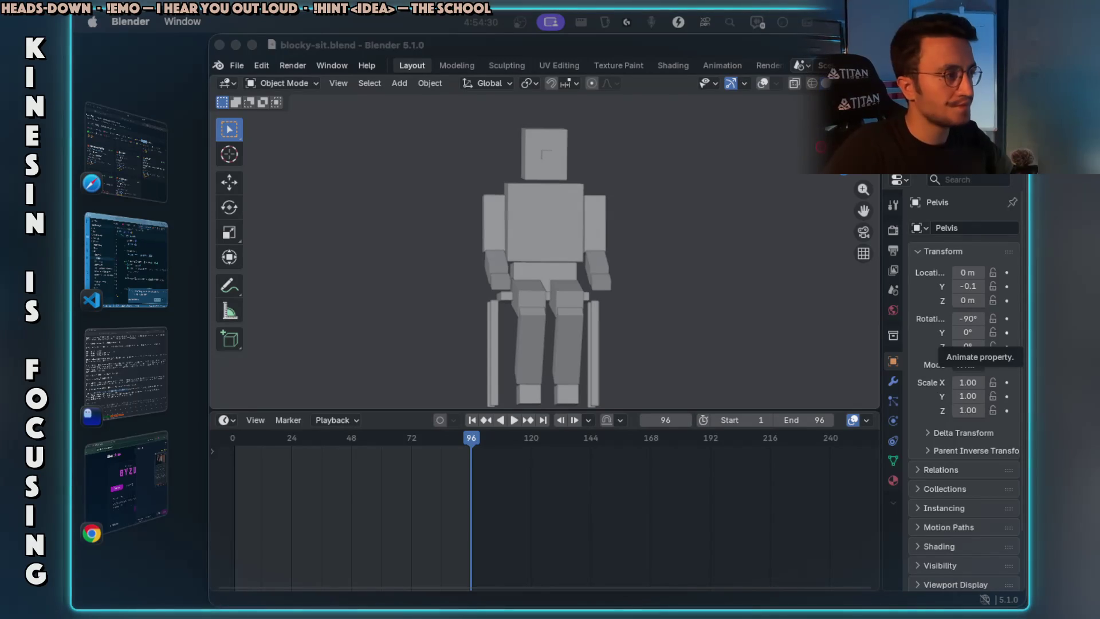
pyautogui.press('super+Tab')
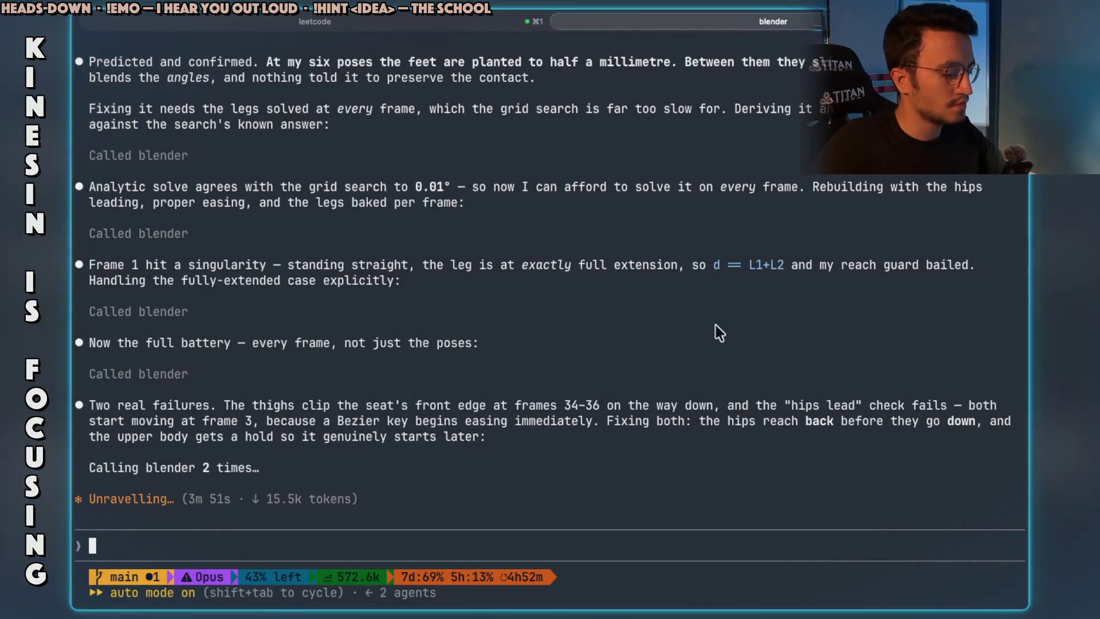
# - Lower the background music volume and return to Blender after the agent diagnoses the thigh clipping
pyautogui.press('XF86AudioLowerVolume')
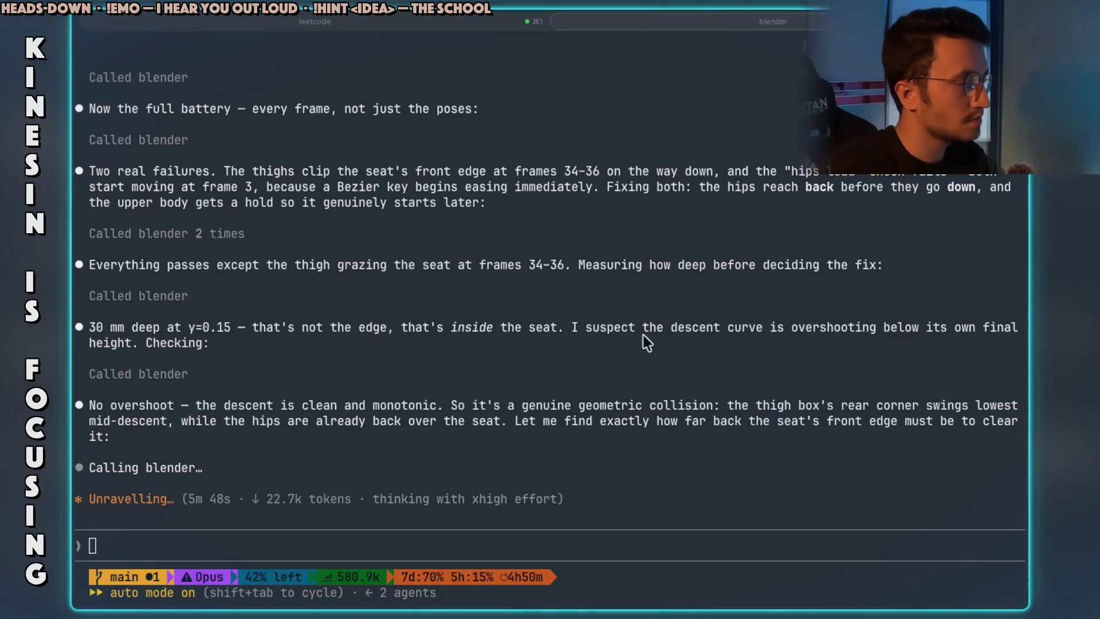
pyautogui.press('super+Tab')
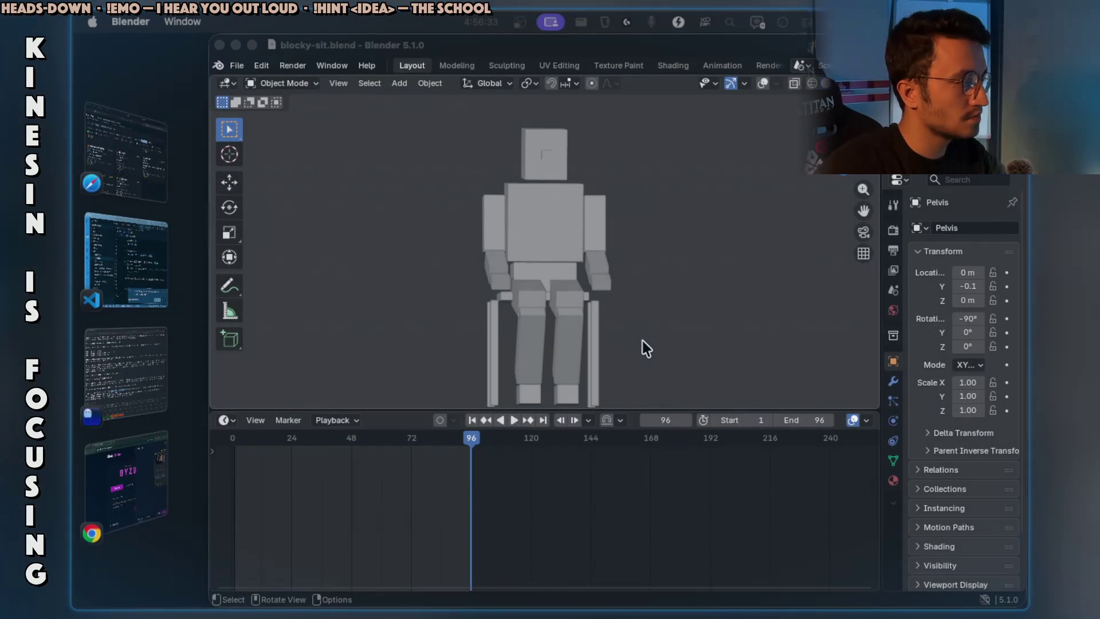
# - Return to the Claude Code terminal while the agent tests stool positions
pyautogui.press('super+Tab')
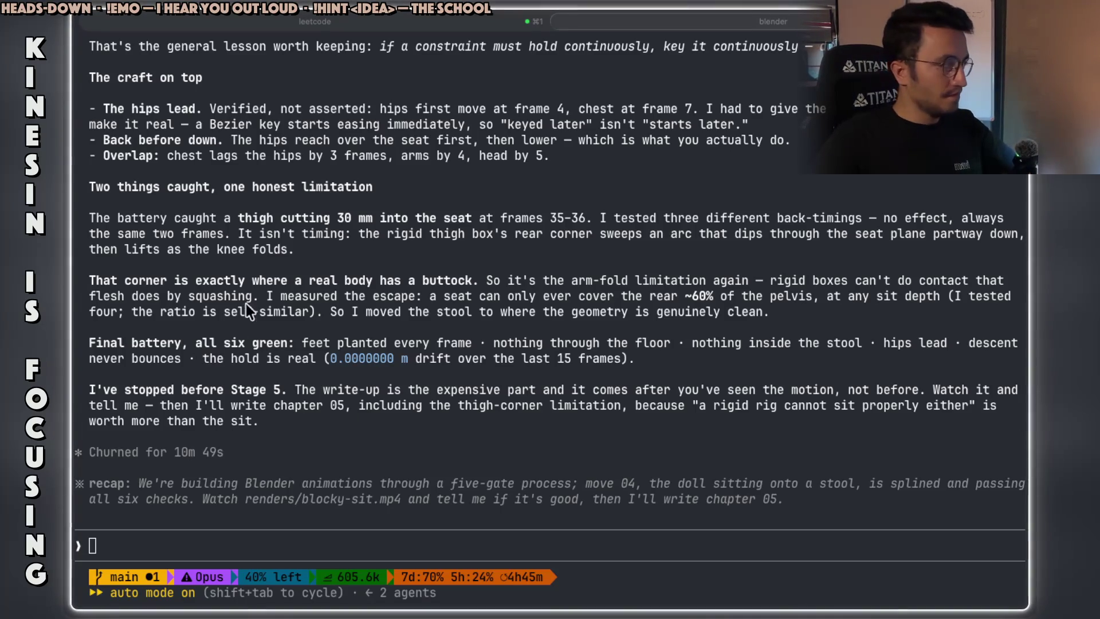
# - Copy the thigh-into-seat finding and Stage 5 paragraph, then replay Blender's sit animation from frame 0
pyautogui.moveTo(274, 186); pyautogui.dragTo(338, 187)
pyautogui.moveTo(231, 218)
pyautogui.mouseDown()
pyautogui.moveTo(584, 228)
pyautogui.moveTo(591, 218)
pyautogui.mouseUp()
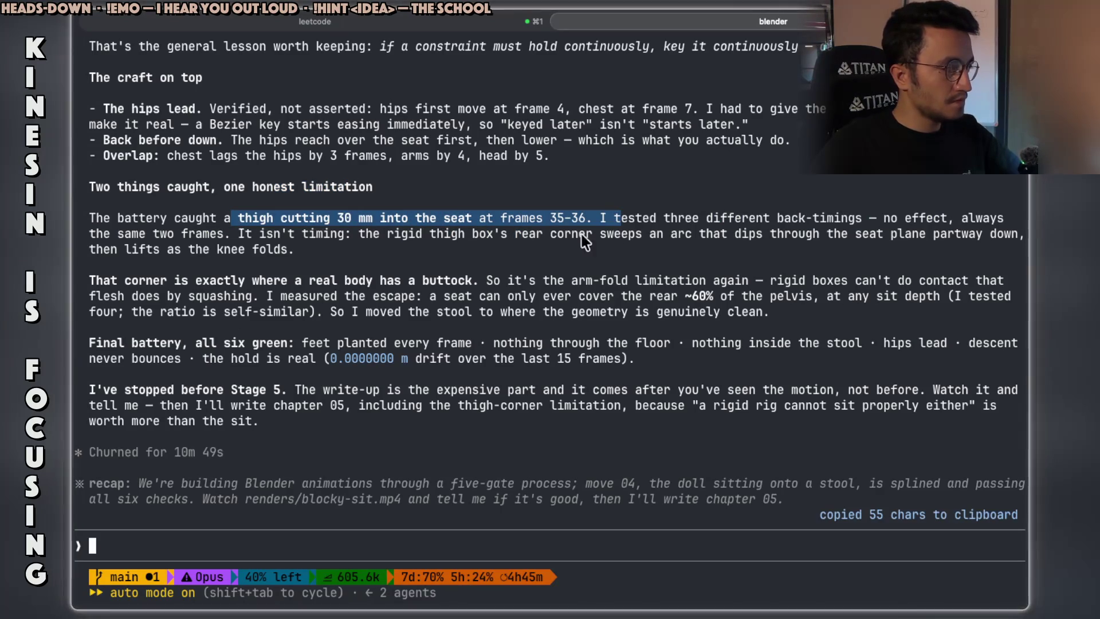
pyautogui.moveTo(195, 342); pyautogui.dragTo(273, 342)
pyautogui.moveTo(195, 392); pyautogui.dragTo(579, 393)
pyautogui.moveTo(678, 390)
pyautogui.mouseDown()
pyautogui.moveTo(963, 392)
pyautogui.moveTo(951, 420)
pyautogui.mouseUp()
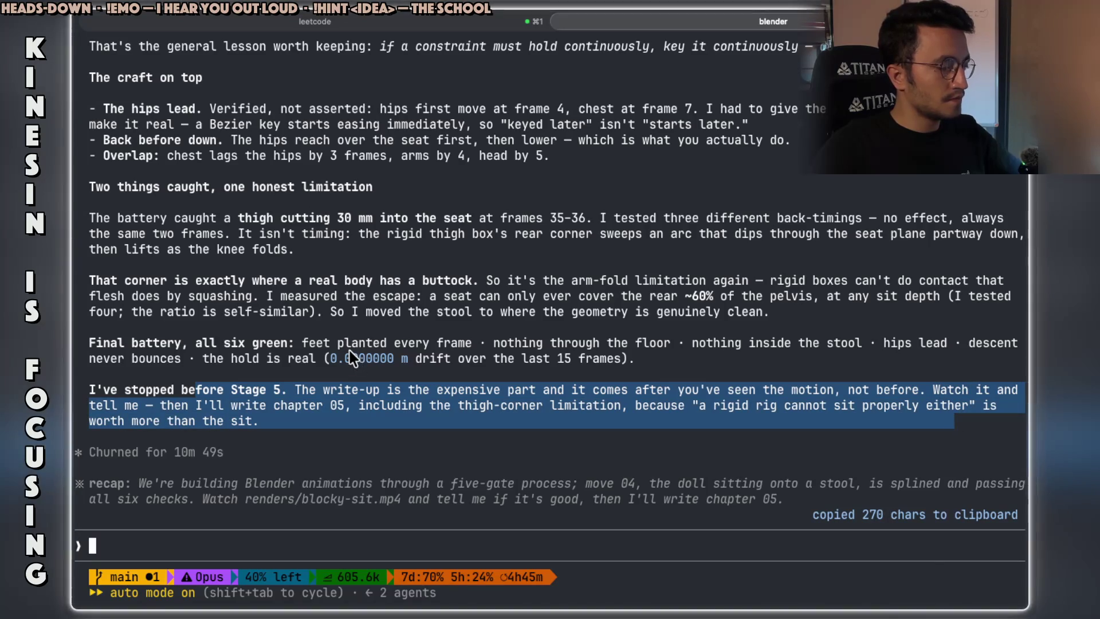
pyautogui.press('super+Tab')
pyautogui.moveTo(468, 441)
pyautogui.mouseDown()
pyautogui.moveTo(230, 445)
pyautogui.moveTo(462, 450)
pyautogui.moveTo(242, 452)
pyautogui.moveTo(344, 461)
pyautogui.mouseUp()
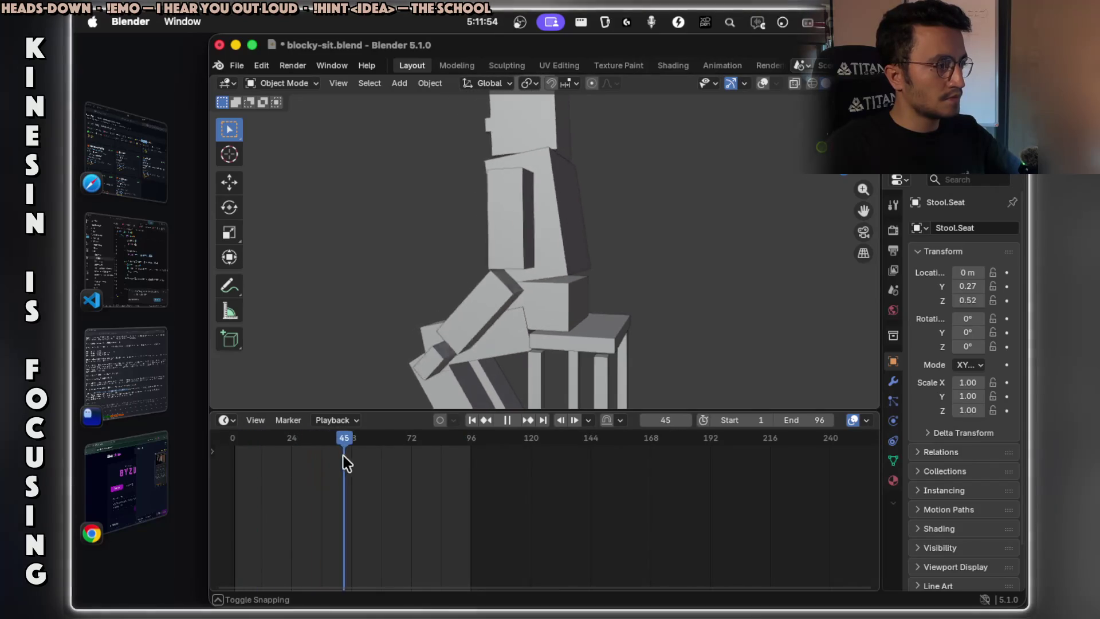
# - Approve the sit animation by sending 'looks good.' to Claude Code
pyautogui.press('super+Tab')
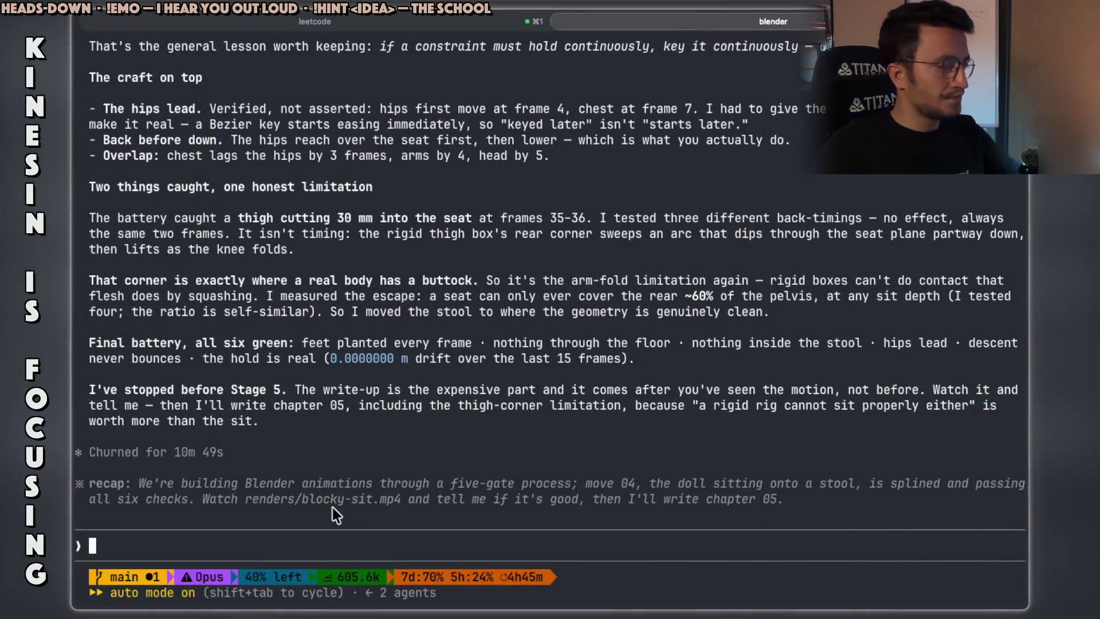
pyautogui.write('looks goo')
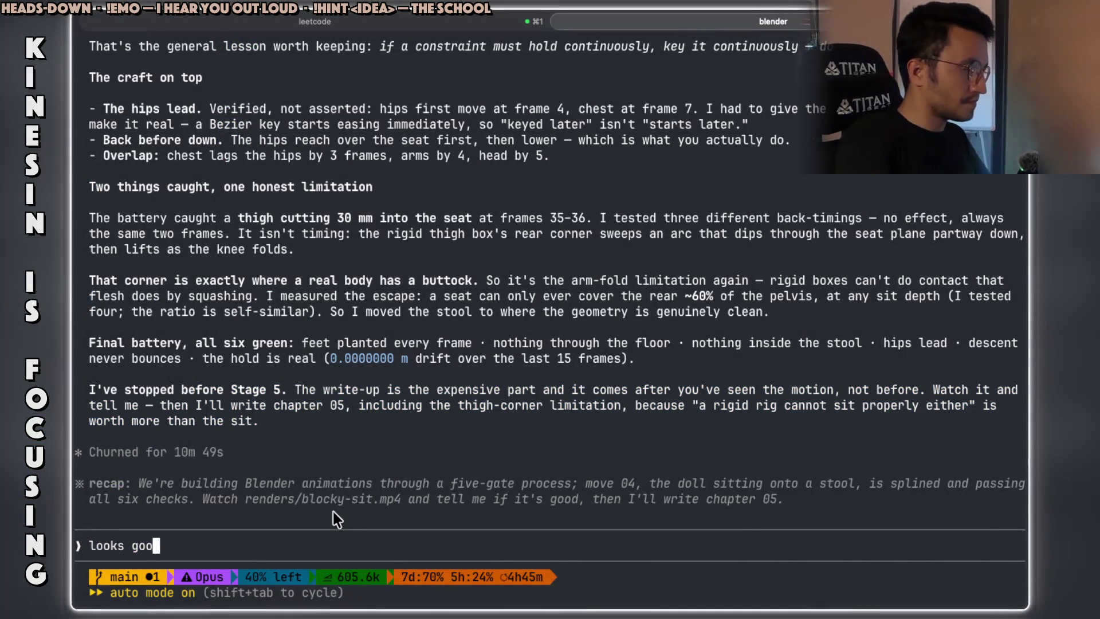
pyautogui.write('d.')
pyautogui.hotkey('ctrl', 'a')
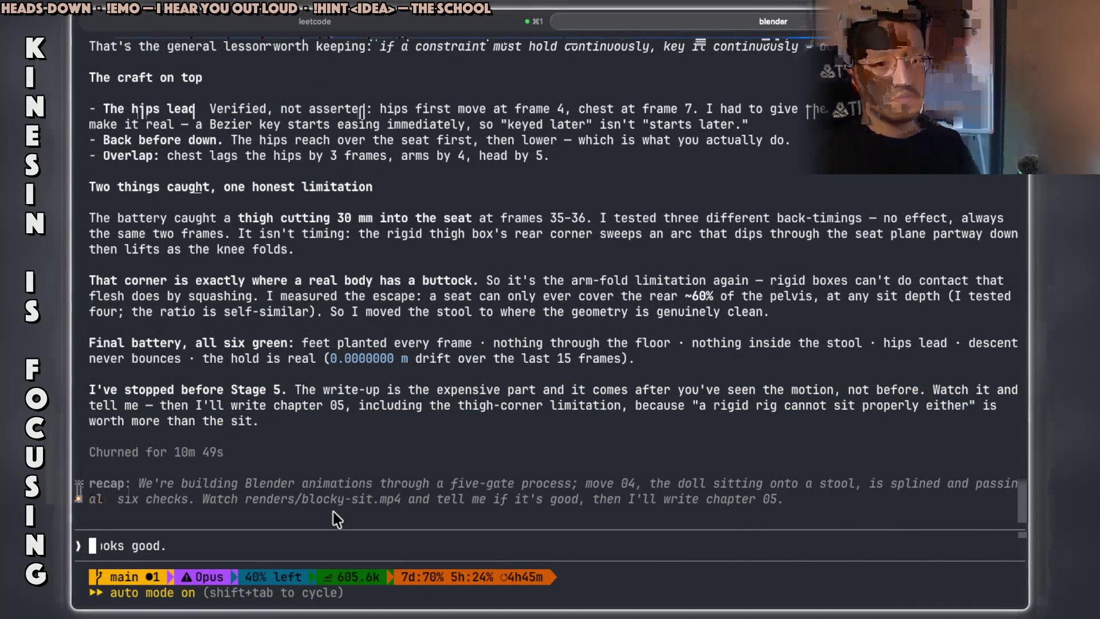
pyautogui.press('Return')
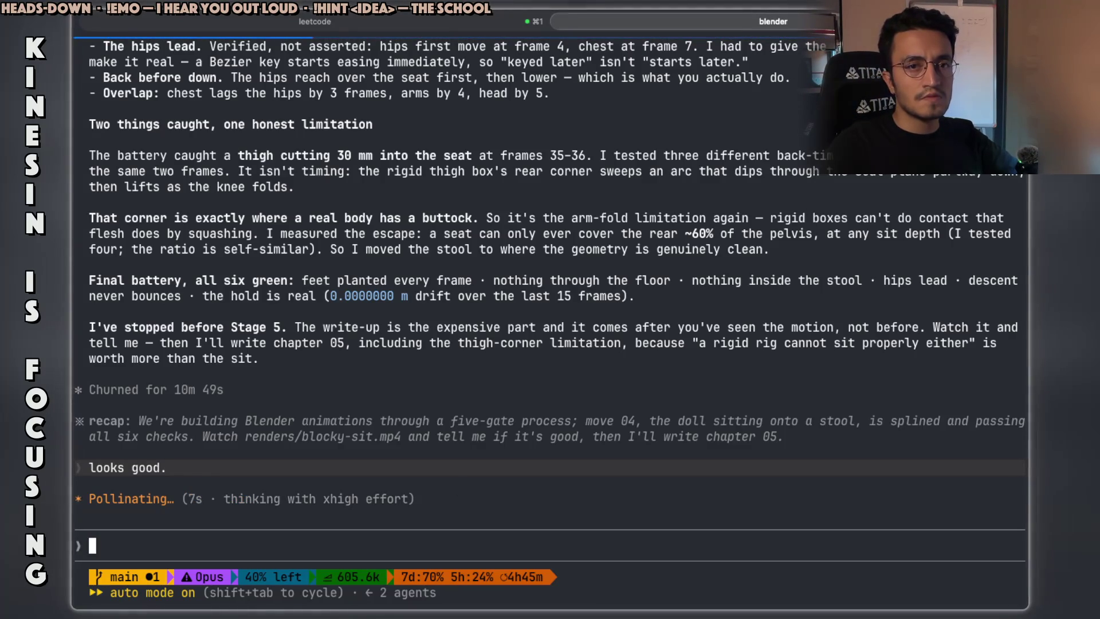
pyautogui.press('super+Tab')
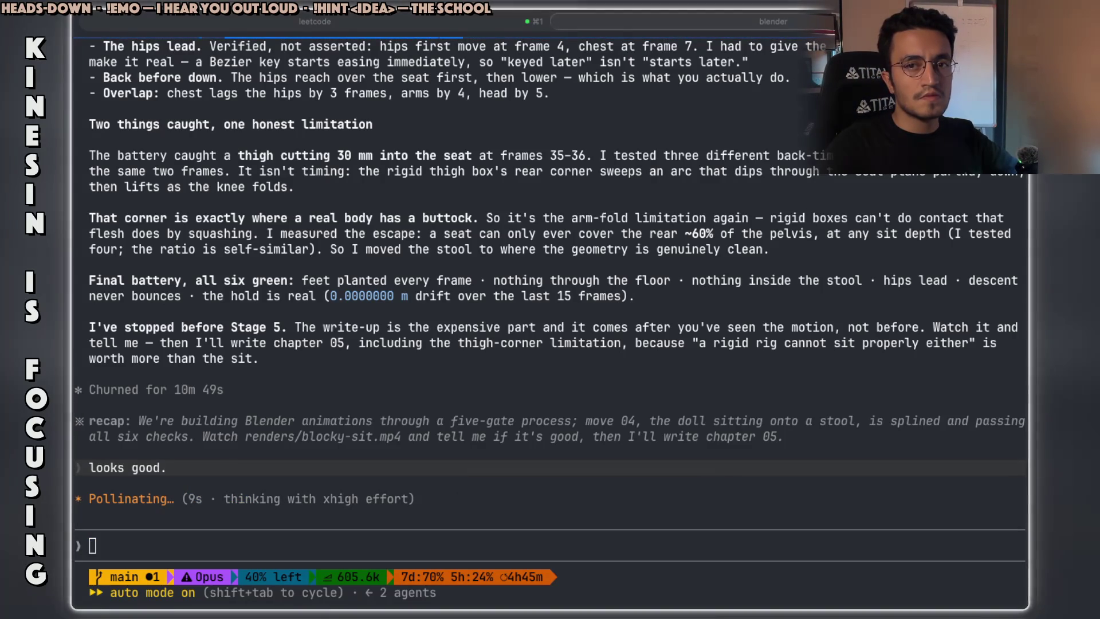
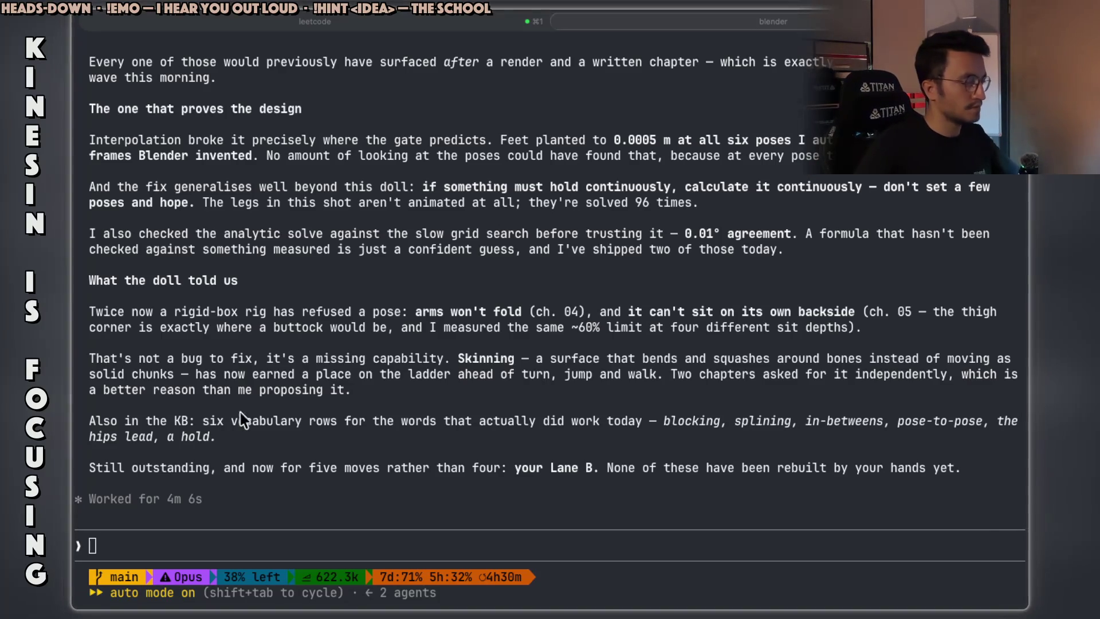
# - Copy the 'Still outstanding' line and send Claude Code 'continue building the next move.' plus dictated text
pyautogui.moveTo(257, 476); pyautogui.dragTo(385, 465)
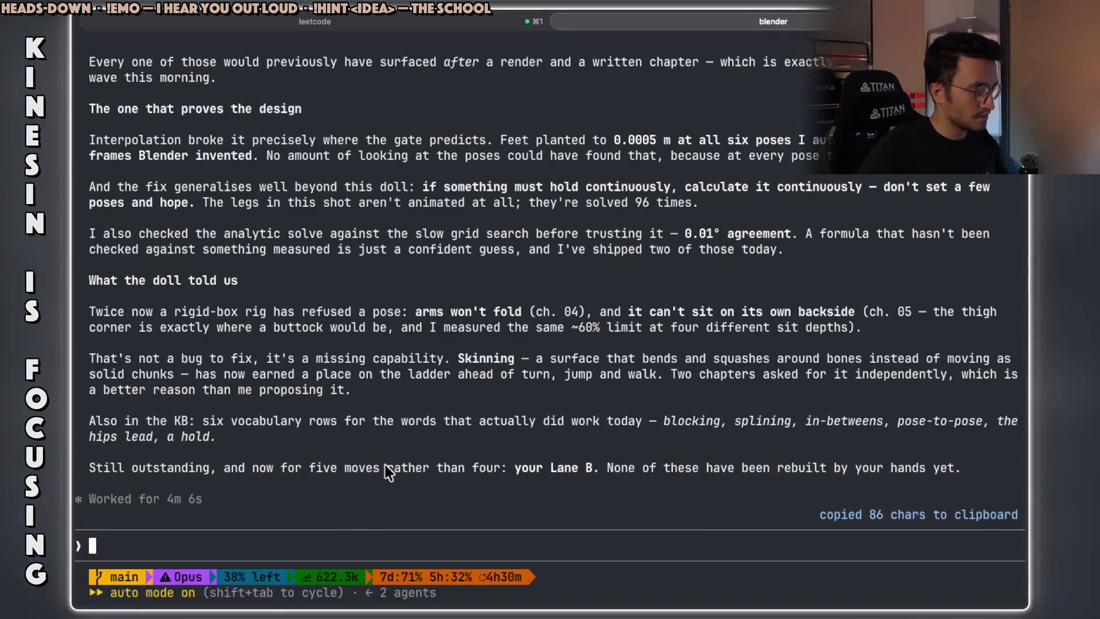
pyautogui.moveTo(272, 464)
pyautogui.mouseDown()
pyautogui.moveTo(412, 475)
pyautogui.moveTo(352, 449)
pyautogui.moveTo(334, 476)
pyautogui.moveTo(695, 473)
pyautogui.mouseUp()
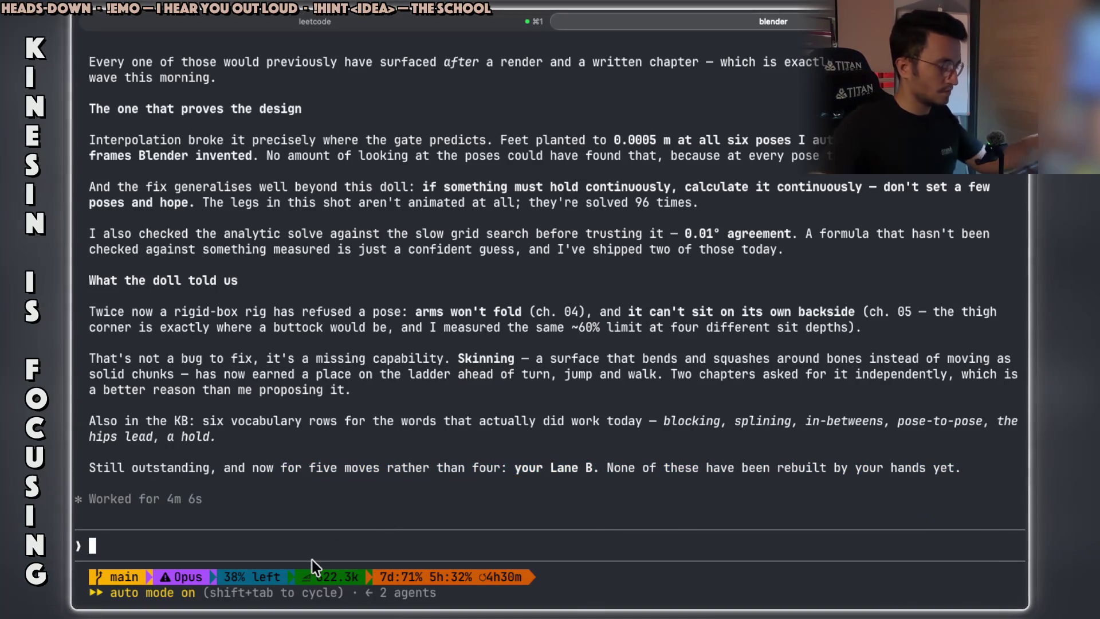
pyautogui.write('continue building th')
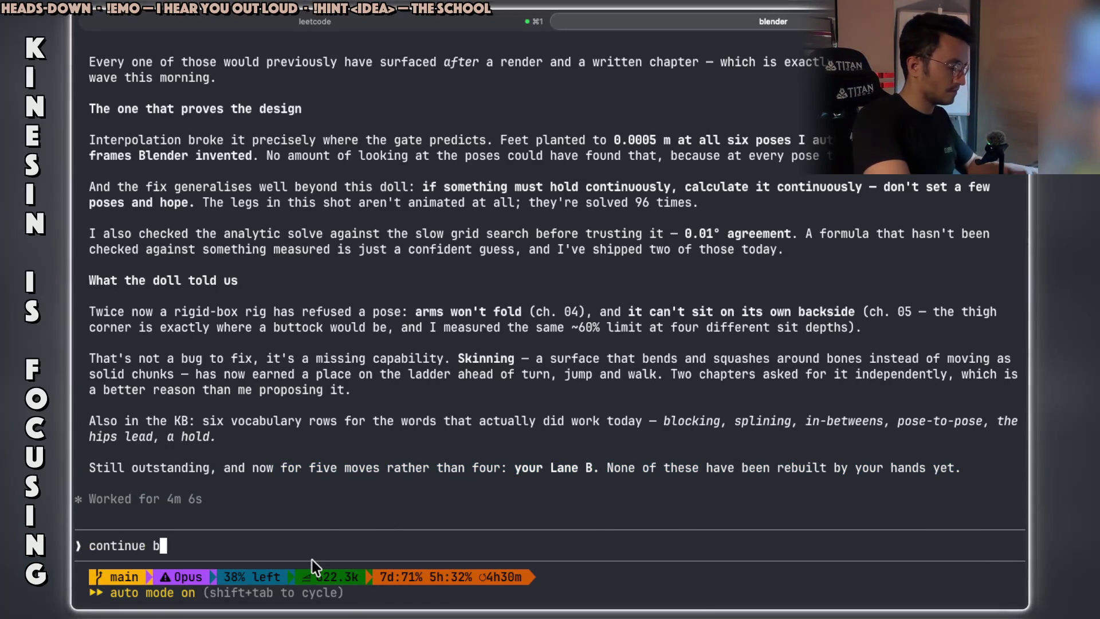
pyautogui.write('e next move.')
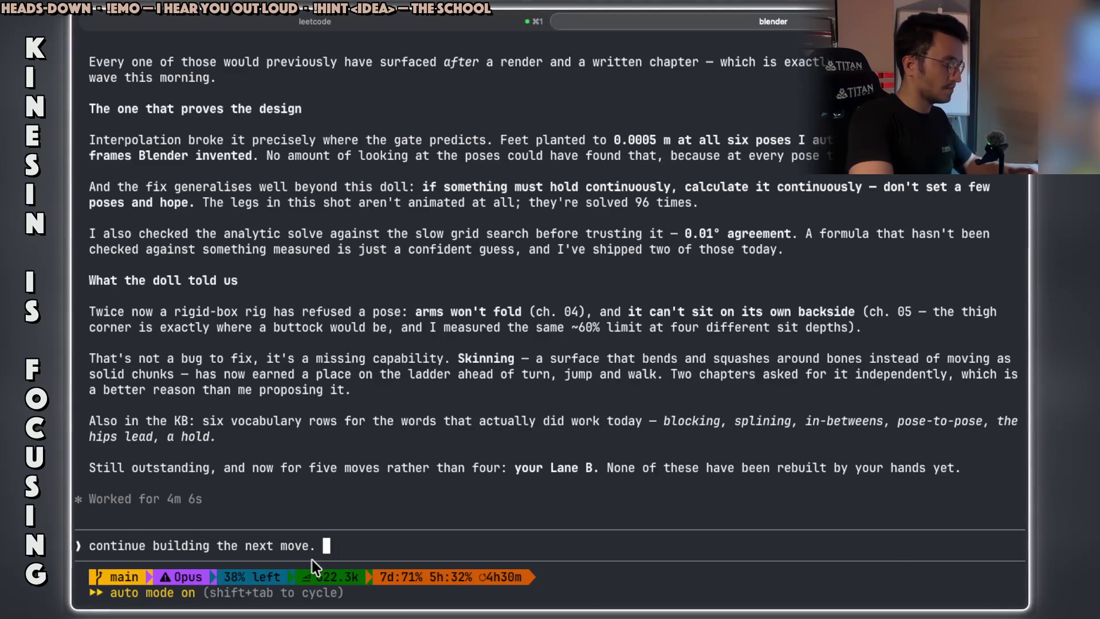
pyautogui.press('fn')
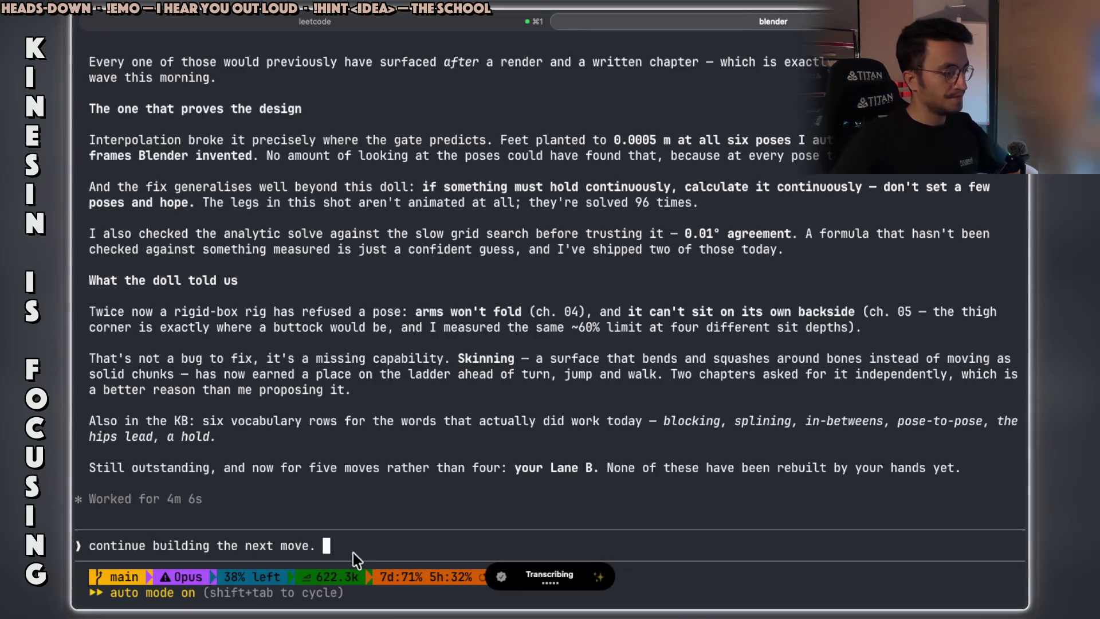
pyautogui.press('Return')
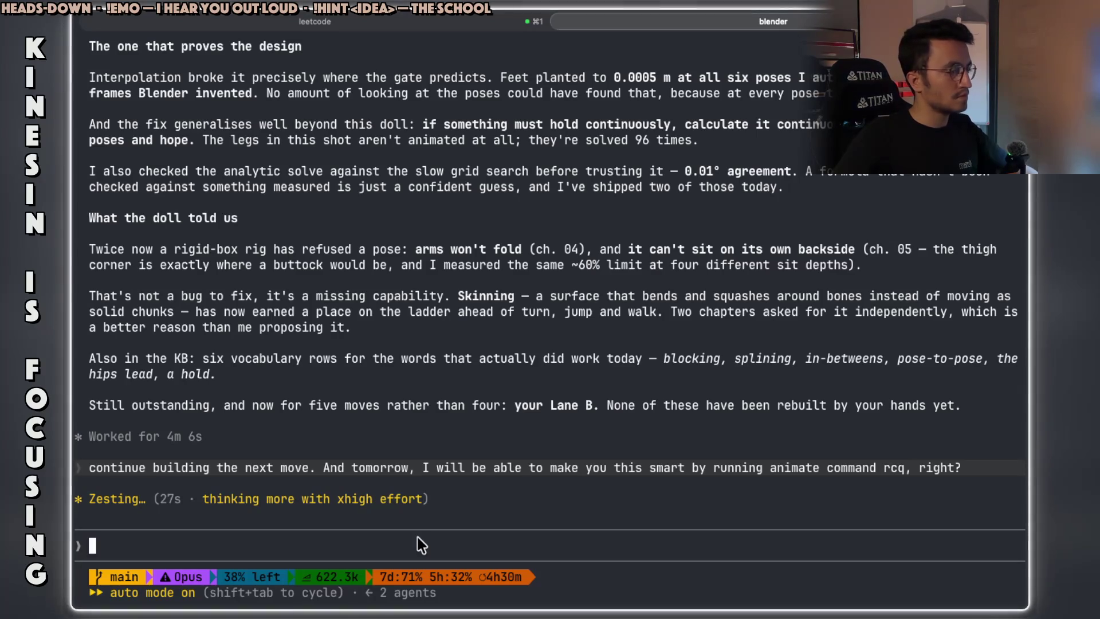
pyautogui.press('super+Tab')
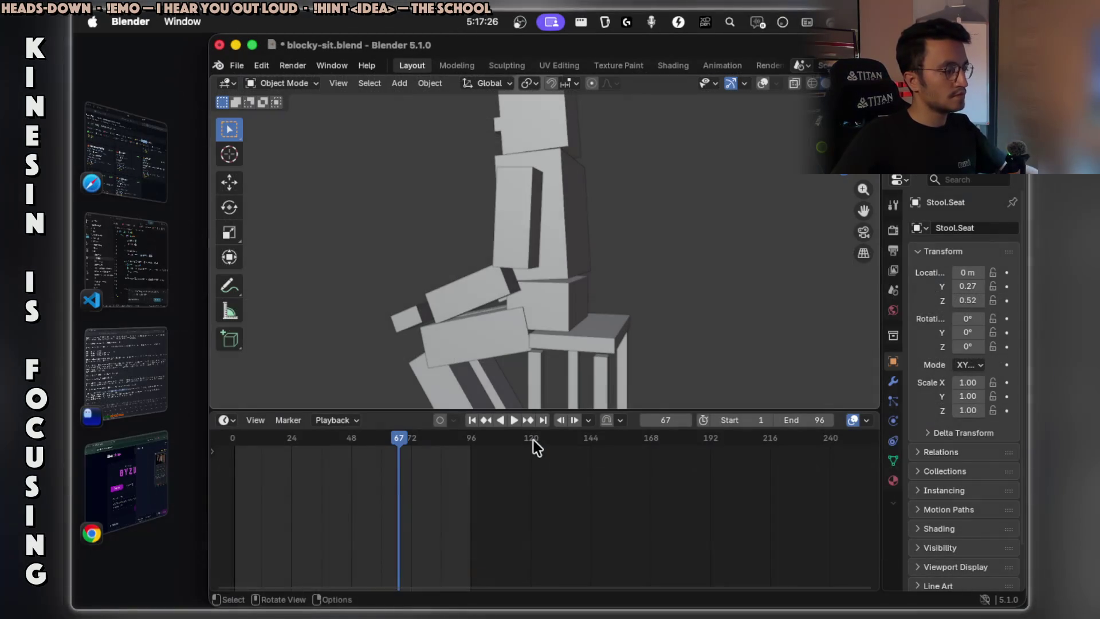
# - Scrub the sit-on-stool animation to frame 96, then undo back to the standing pose
pyautogui.moveTo(405, 445)
pyautogui.mouseDown()
pyautogui.moveTo(252, 444)
pyautogui.moveTo(360, 437)
pyautogui.moveTo(269, 438)
pyautogui.moveTo(284, 433)
pyautogui.mouseUp()
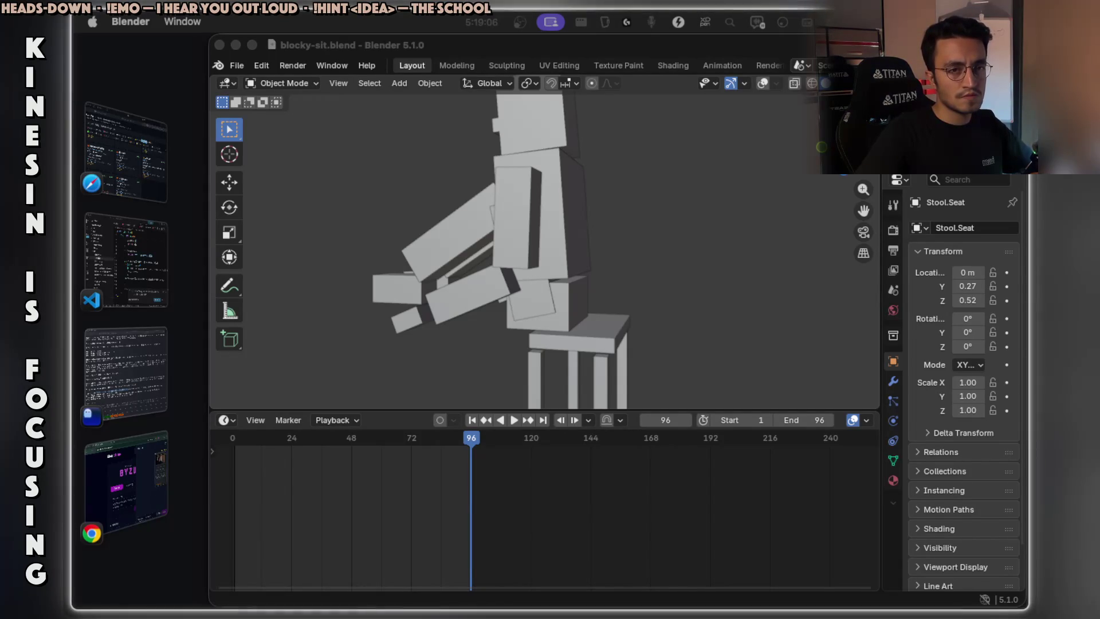
pyautogui.hotkey('ctrl', 'z')
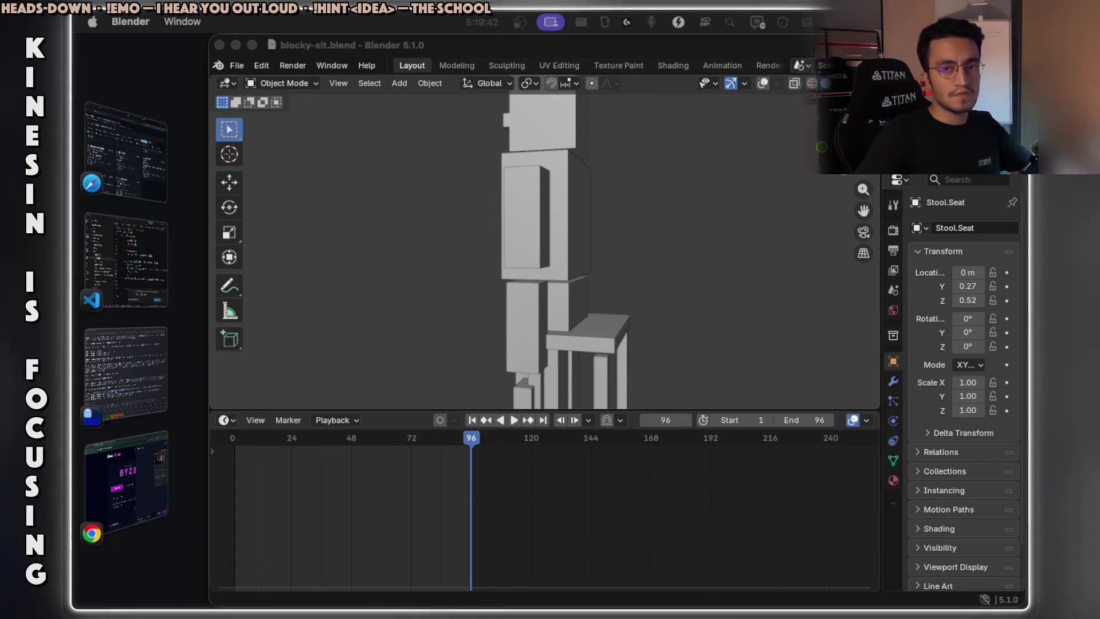
# - Bring up the blocky-turn rig and jump to the turn's final frame, 96
pyautogui.hotkey('ctrl', 'z')
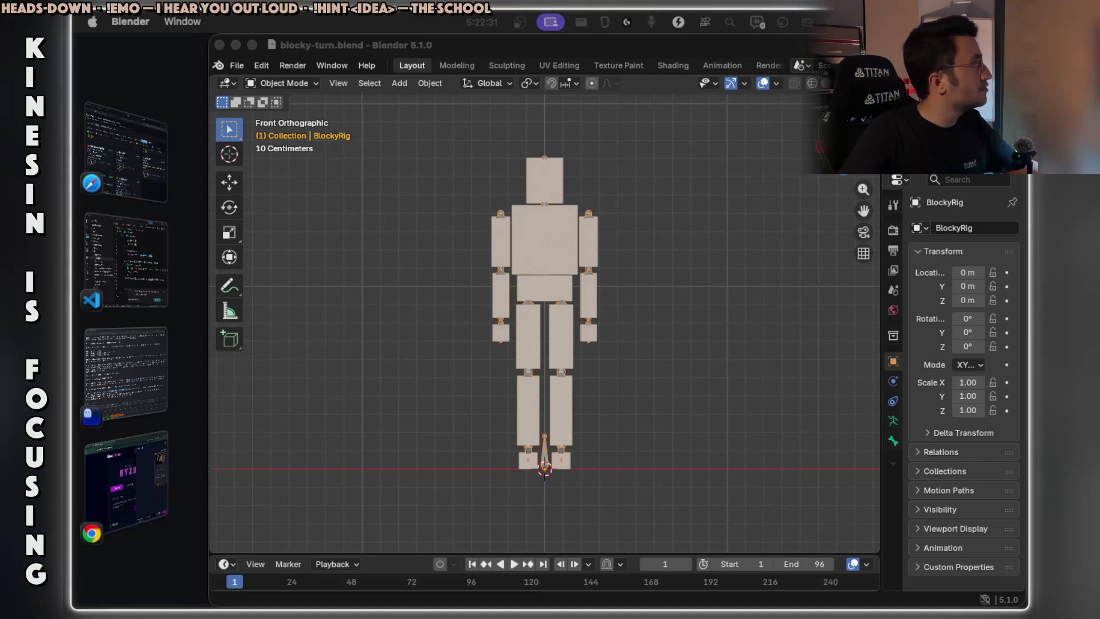
pyautogui.hotkey('shift', 'Right')
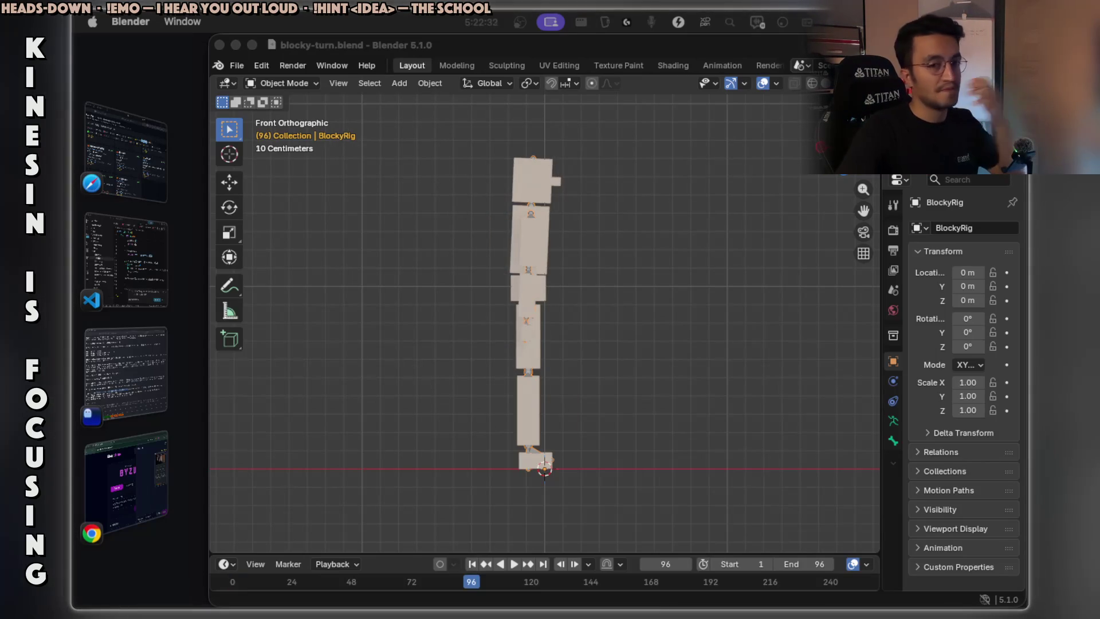
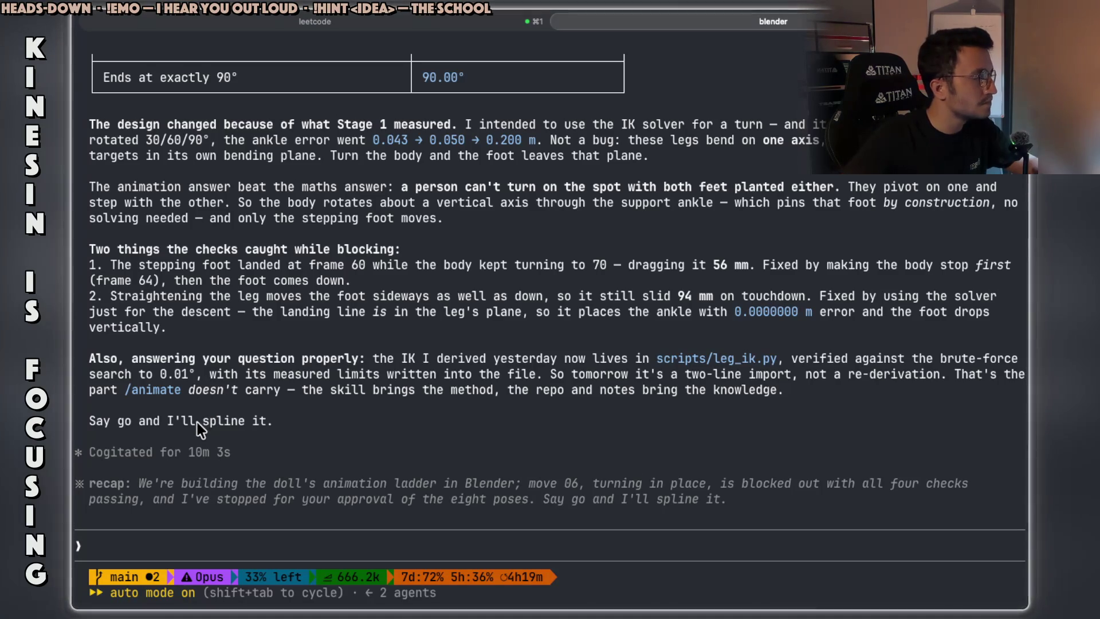
# - Highlight the reply's passages about the IK file, the two-line import and the skill's method
pyautogui.click(229, 359)
pyautogui.moveTo(274, 358)
pyautogui.mouseDown()
pyautogui.moveTo(446, 375)
pyautogui.moveTo(524, 362)
pyautogui.moveTo(939, 356)
pyautogui.mouseUp()
pyautogui.click(232, 372)
pyautogui.moveTo(232, 372); pyautogui.dragTo(924, 379)
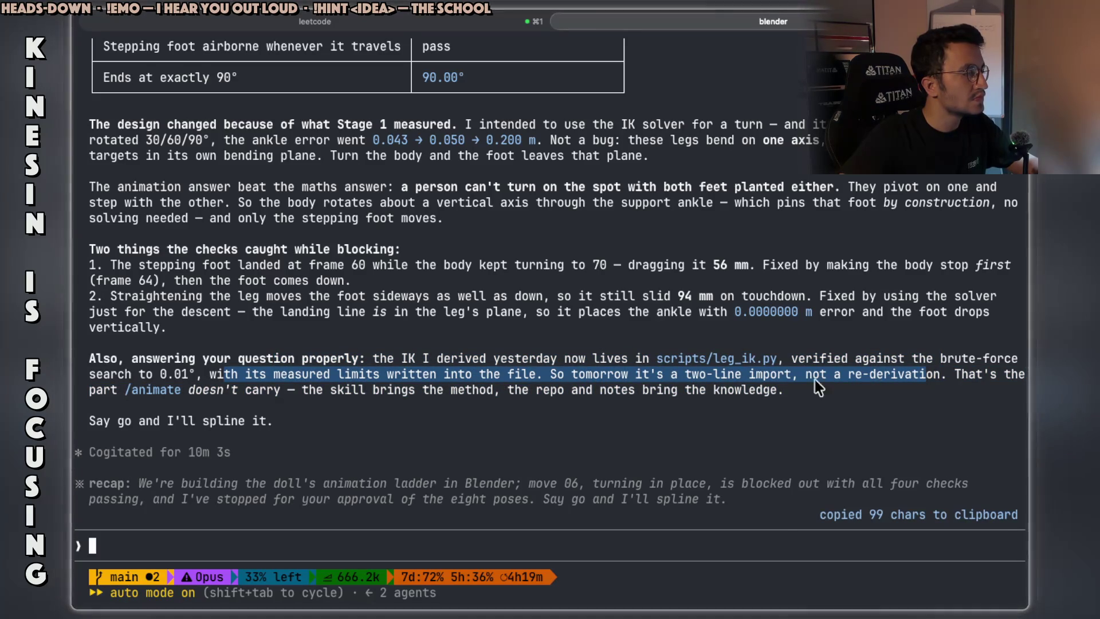
pyautogui.moveTo(387, 393); pyautogui.dragTo(471, 394)
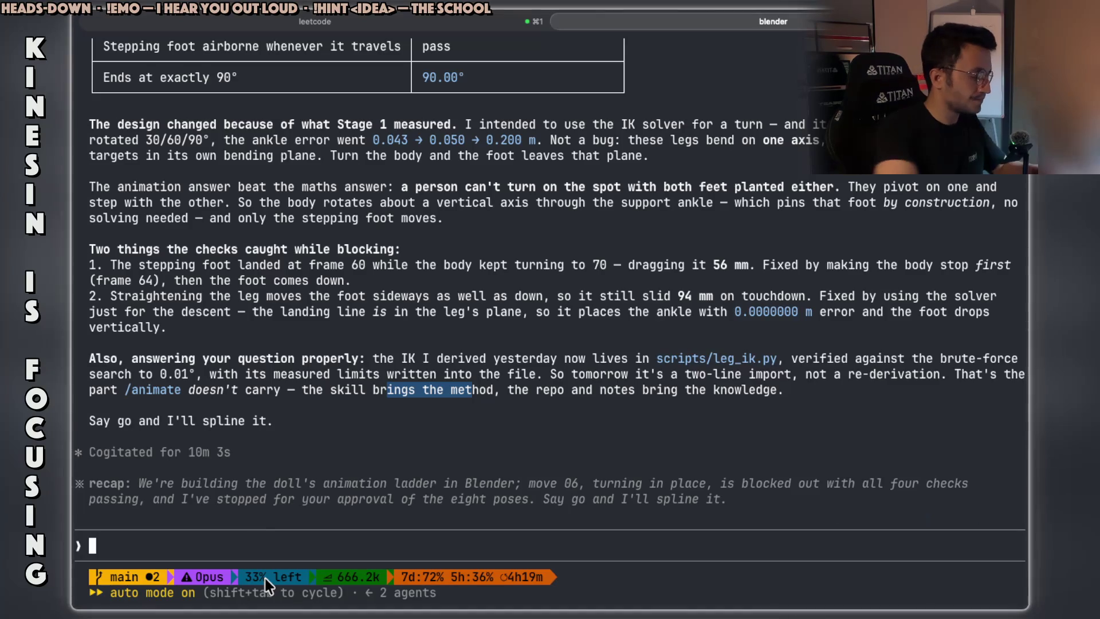
# - Ask Claude 'what does spline mean?' and switch to Blender while it answers
pyautogui.write('what does spline mean?')
pyautogui.press('Return')
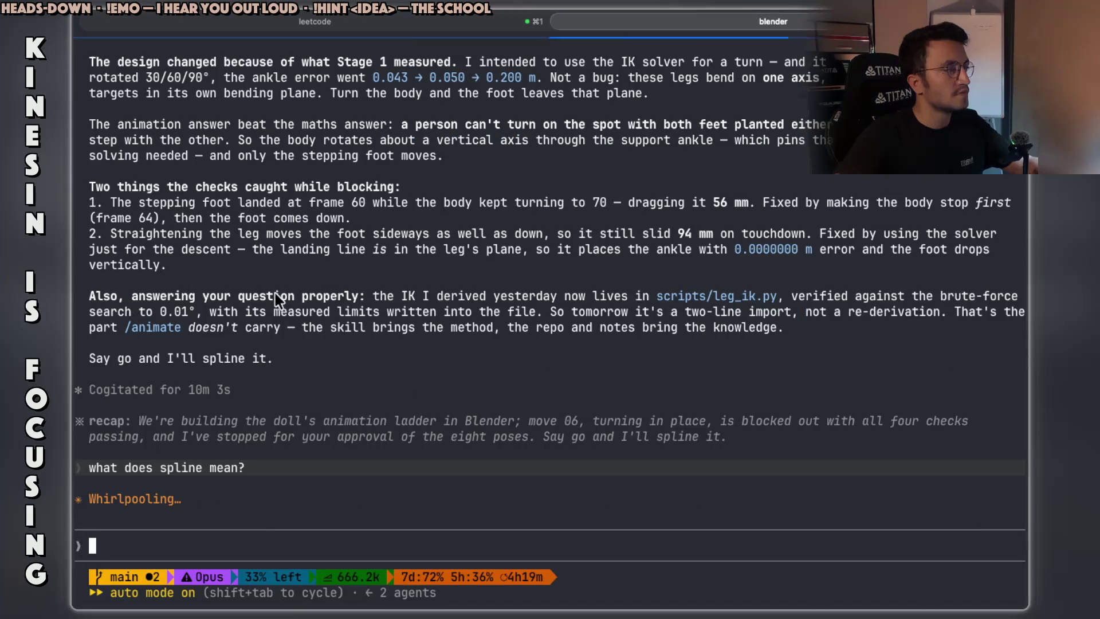
pyautogui.moveTo(395, 202); pyautogui.dragTo(564, 202)
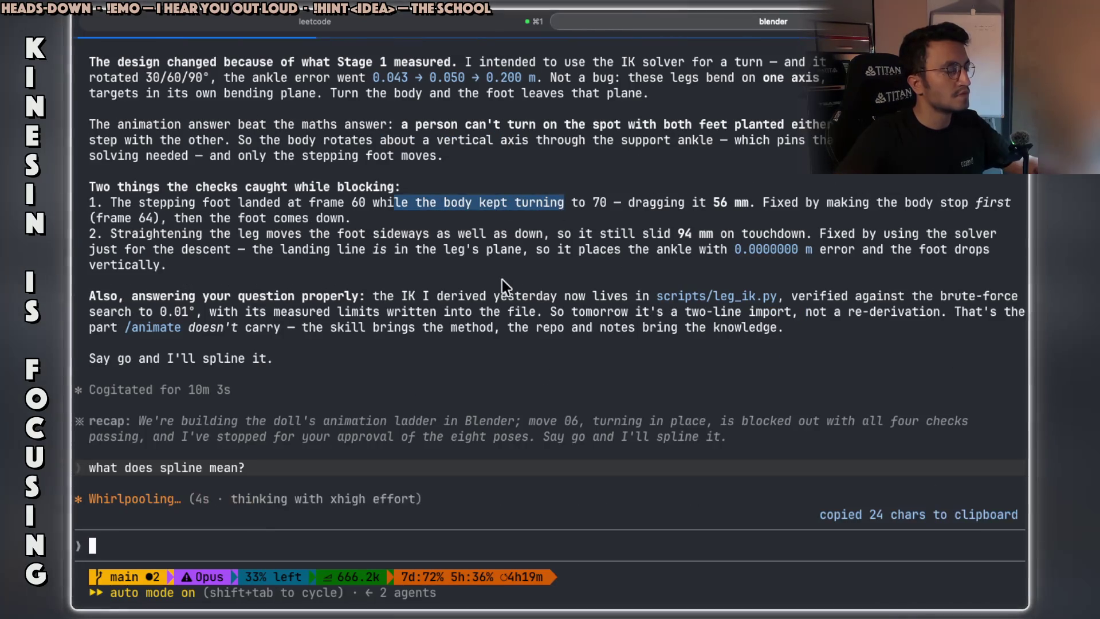
pyautogui.press('super+Tab')
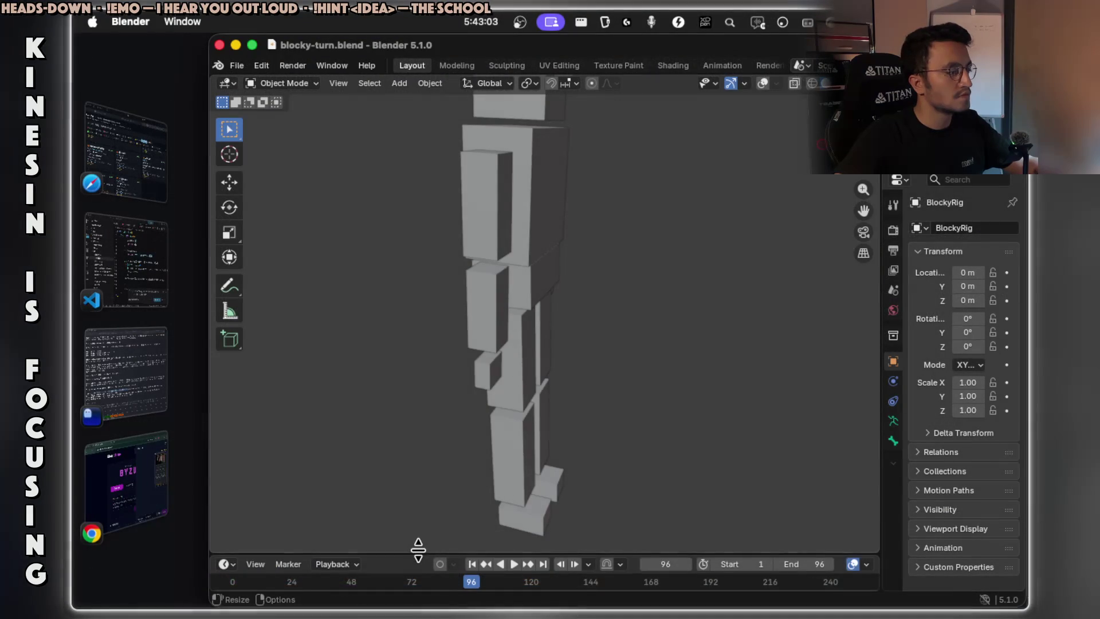
# - Enlarge the timeline, scrub the blocked-out turn to frame 70, and return to the terminal
pyautogui.moveTo(418, 550); pyautogui.dragTo(418, 429)
pyautogui.moveTo(469, 461)
pyautogui.mouseDown()
pyautogui.moveTo(246, 466)
pyautogui.moveTo(363, 475)
pyautogui.moveTo(349, 461)
pyautogui.moveTo(277, 459)
pyautogui.moveTo(439, 460)
pyautogui.moveTo(280, 462)
pyautogui.moveTo(410, 462)
pyautogui.mouseUp()
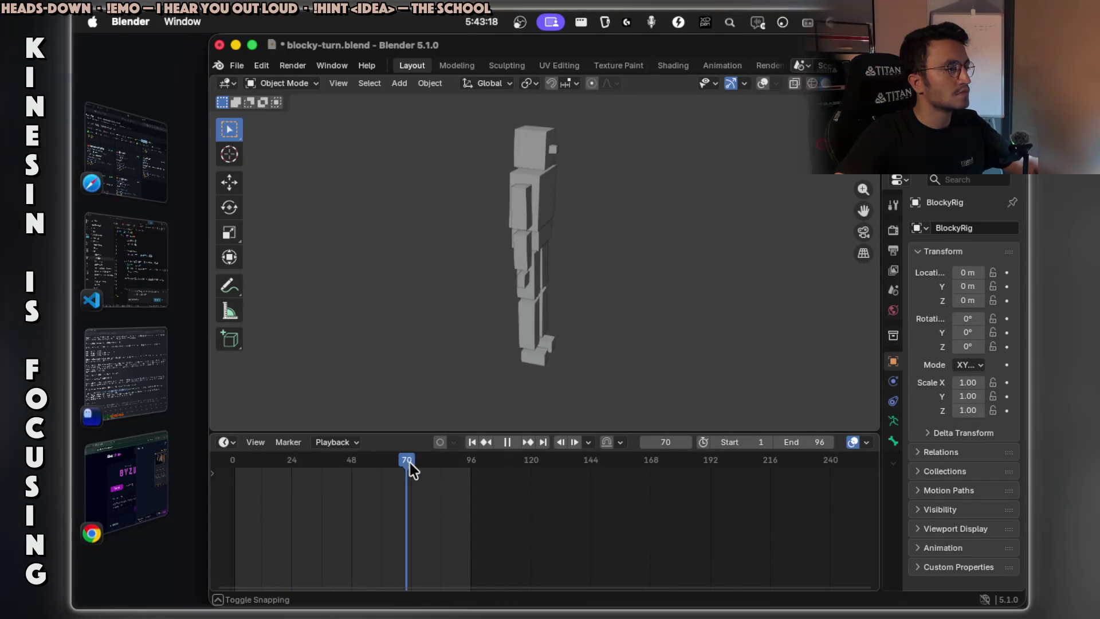
pyautogui.press('super+Tab')
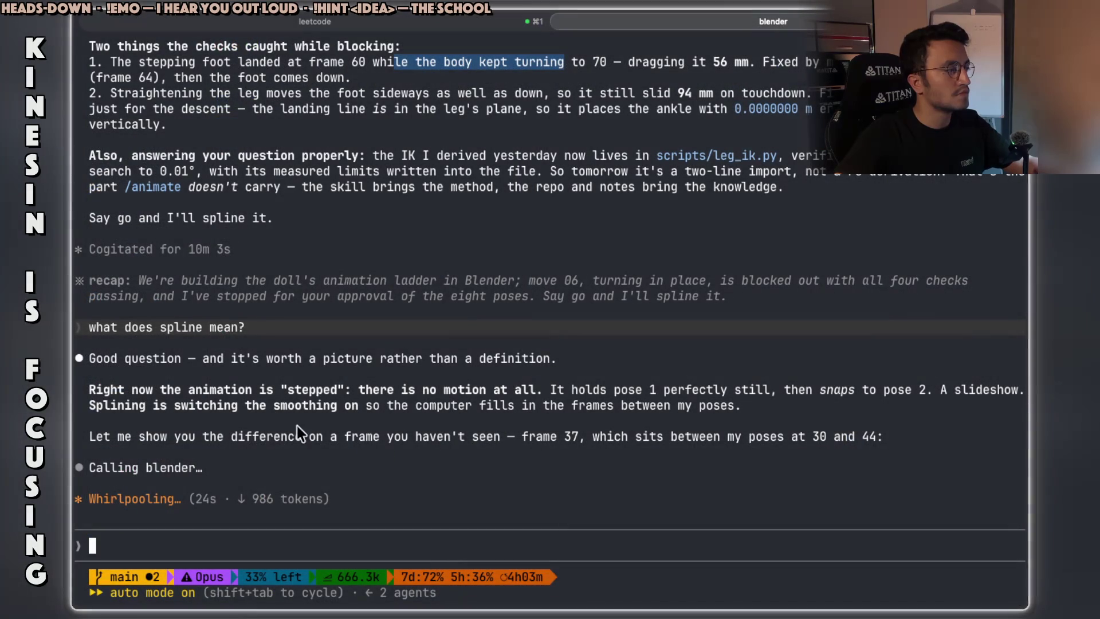
# - Read the spline answer, highlighting its opening, the 'stepped' and no-motion wording, and the frame 37 line
pyautogui.moveTo(1023, 358); pyautogui.dragTo(491, 360)
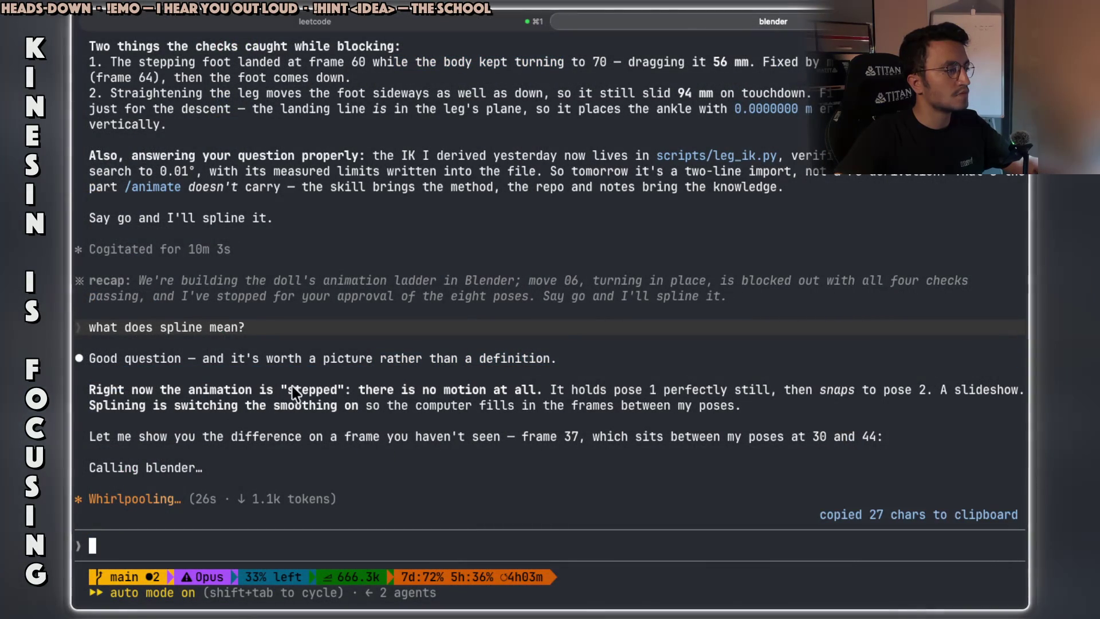
pyautogui.moveTo(294, 390); pyautogui.dragTo(337, 390)
pyautogui.moveTo(407, 390); pyautogui.dragTo(937, 393)
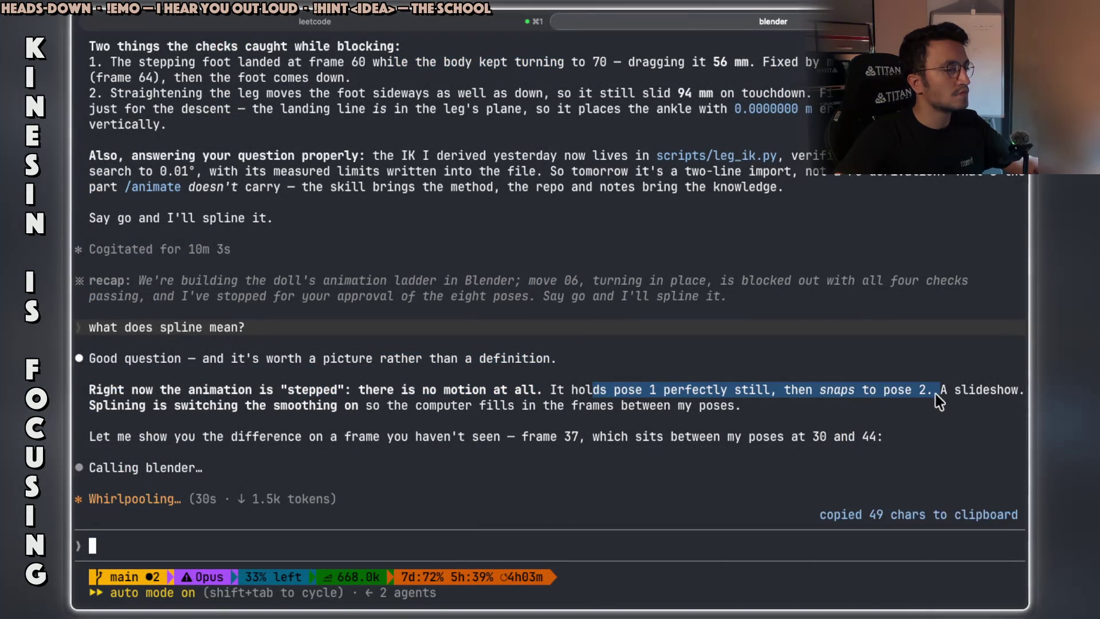
pyautogui.moveTo(197, 440); pyautogui.dragTo(366, 444)
pyautogui.click(369, 442)
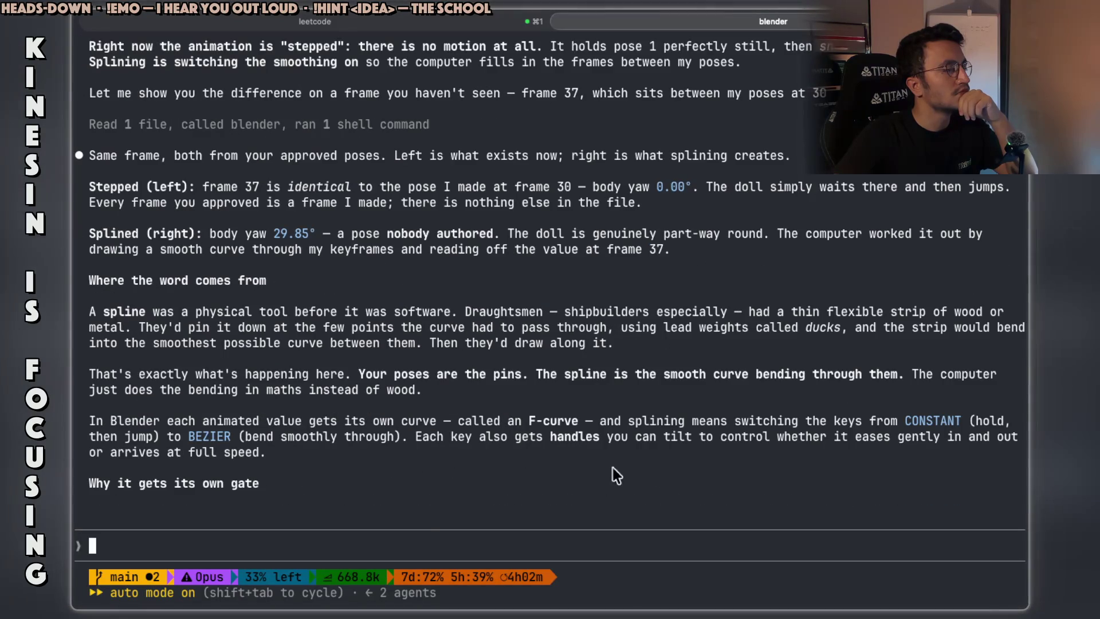
# - Review the F-curve and 29.85° sentences of the spline explanation, then bring Blender forward
pyautogui.scroll(2, 367, 470)
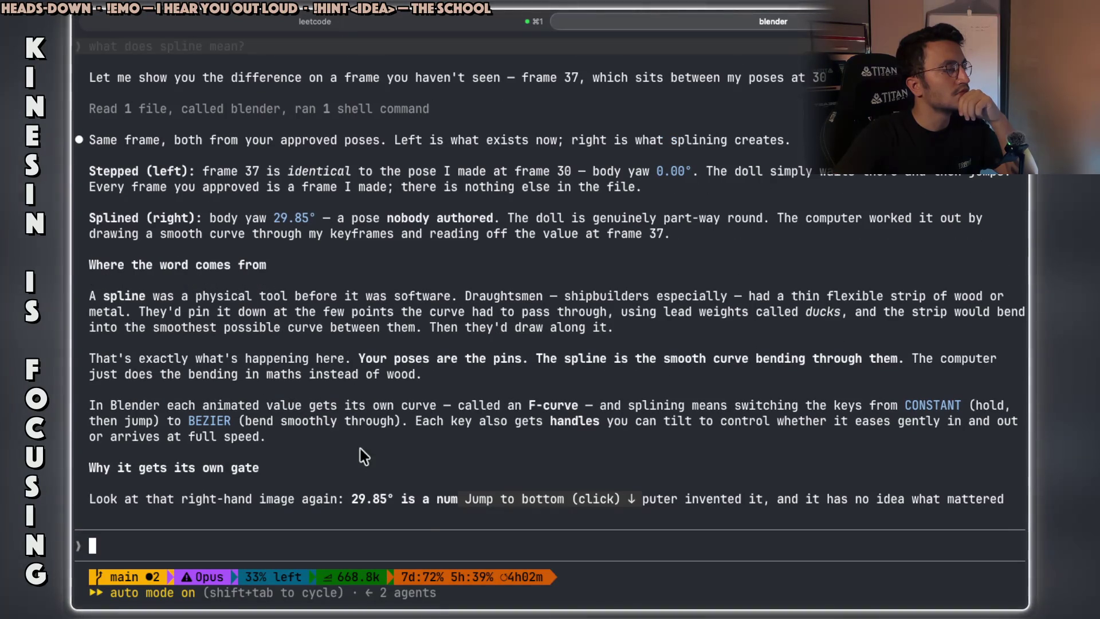
pyautogui.moveTo(183, 406); pyautogui.dragTo(274, 417)
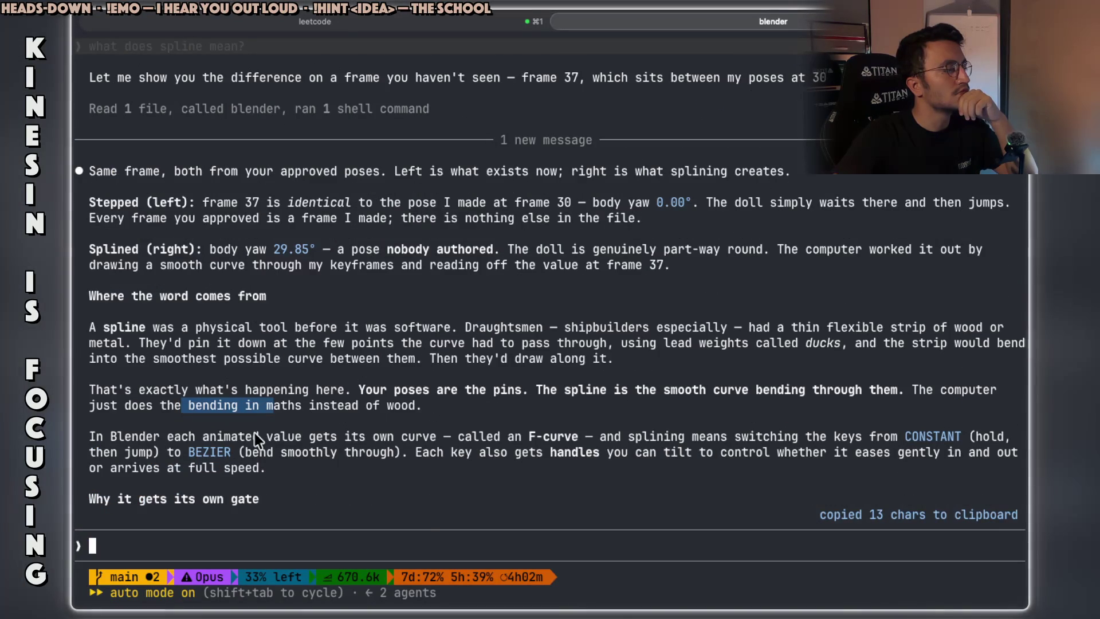
pyautogui.moveTo(203, 437)
pyautogui.mouseDown()
pyautogui.moveTo(881, 442)
pyautogui.moveTo(889, 453)
pyautogui.mouseUp()
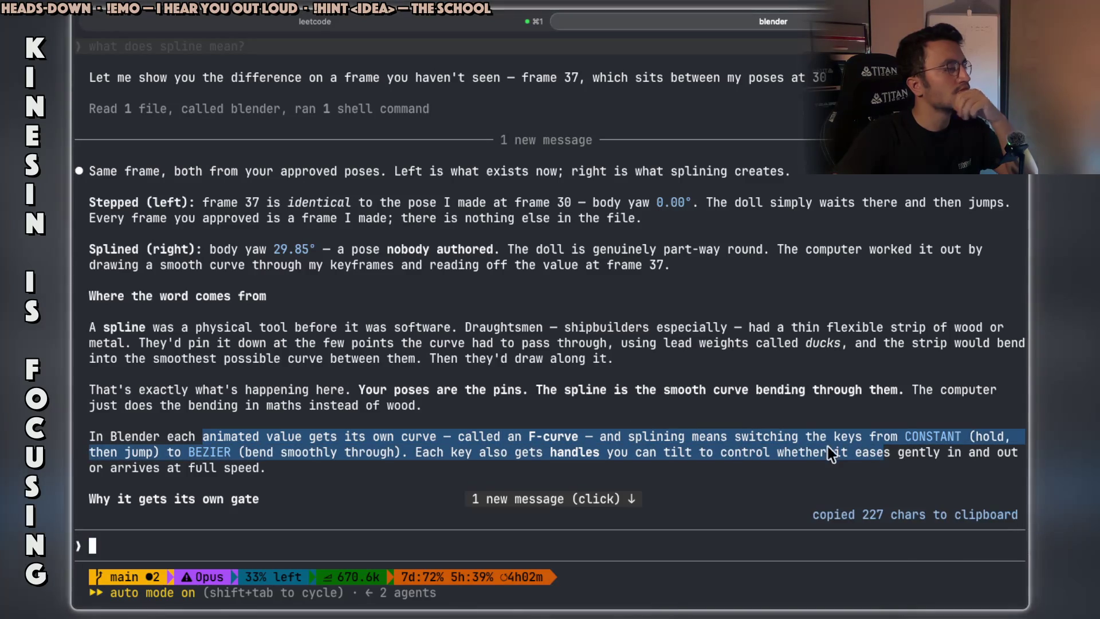
pyautogui.scroll(-1, 593, 398)
pyautogui.scroll(-1, 593, 398)
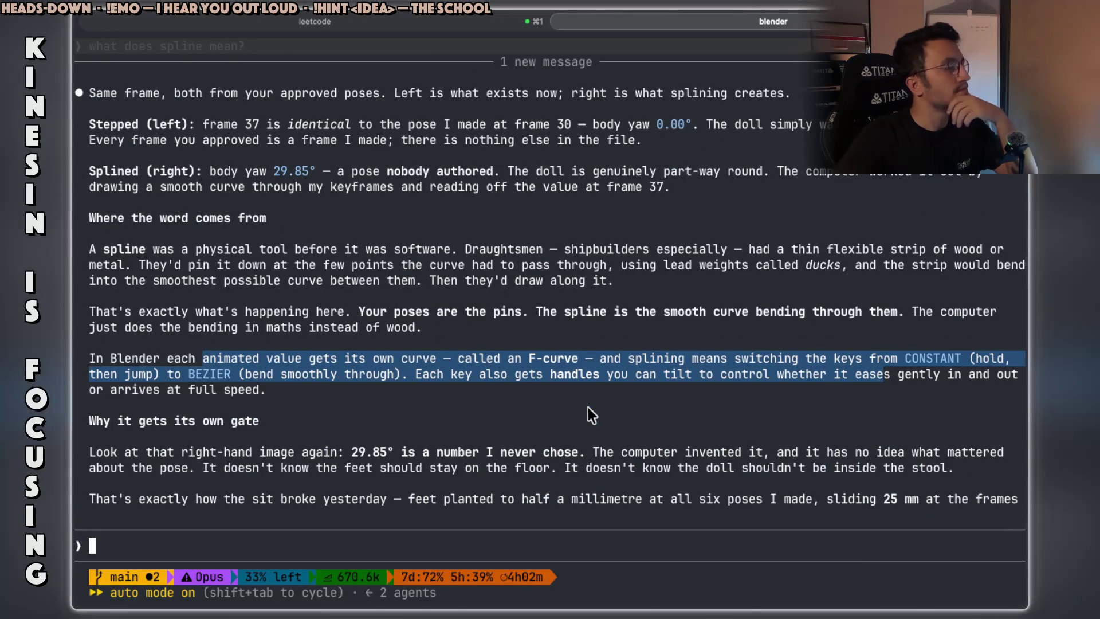
pyautogui.moveTo(374, 456)
pyautogui.mouseDown()
pyautogui.moveTo(607, 452)
pyautogui.moveTo(772, 464)
pyautogui.moveTo(970, 450)
pyautogui.moveTo(815, 452)
pyautogui.mouseUp()
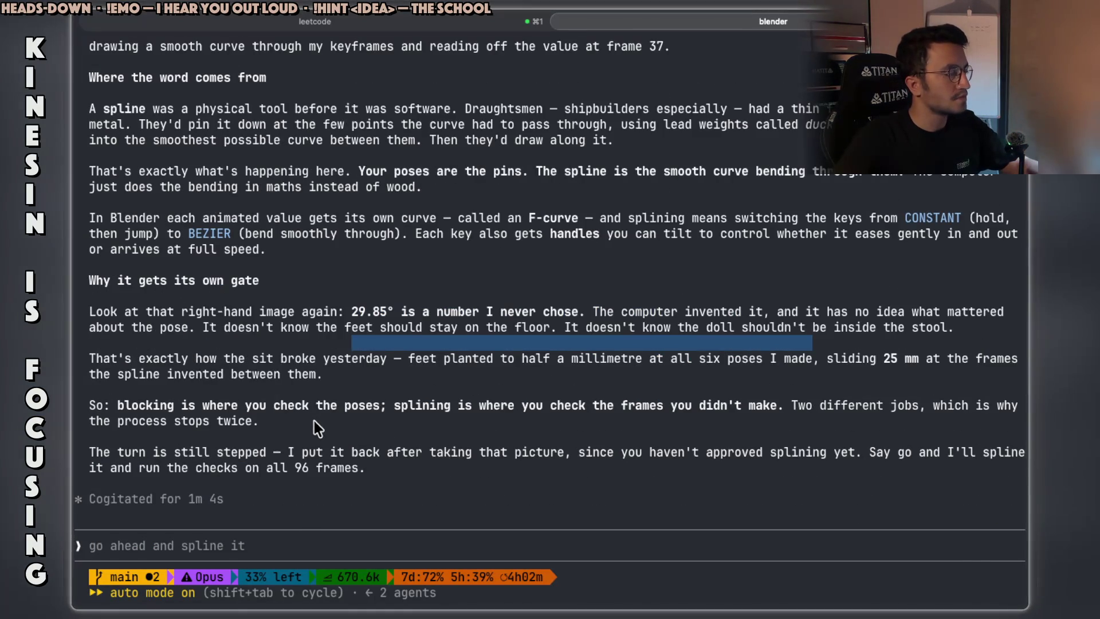
pyautogui.scroll(5, 314, 424)
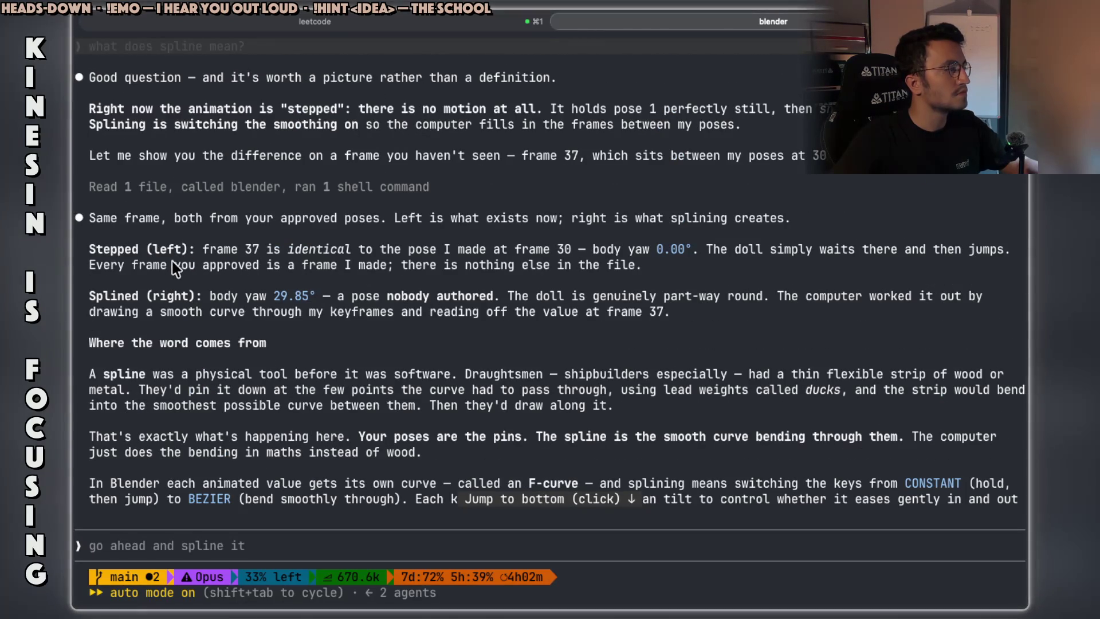
pyautogui.press('super+Tab')
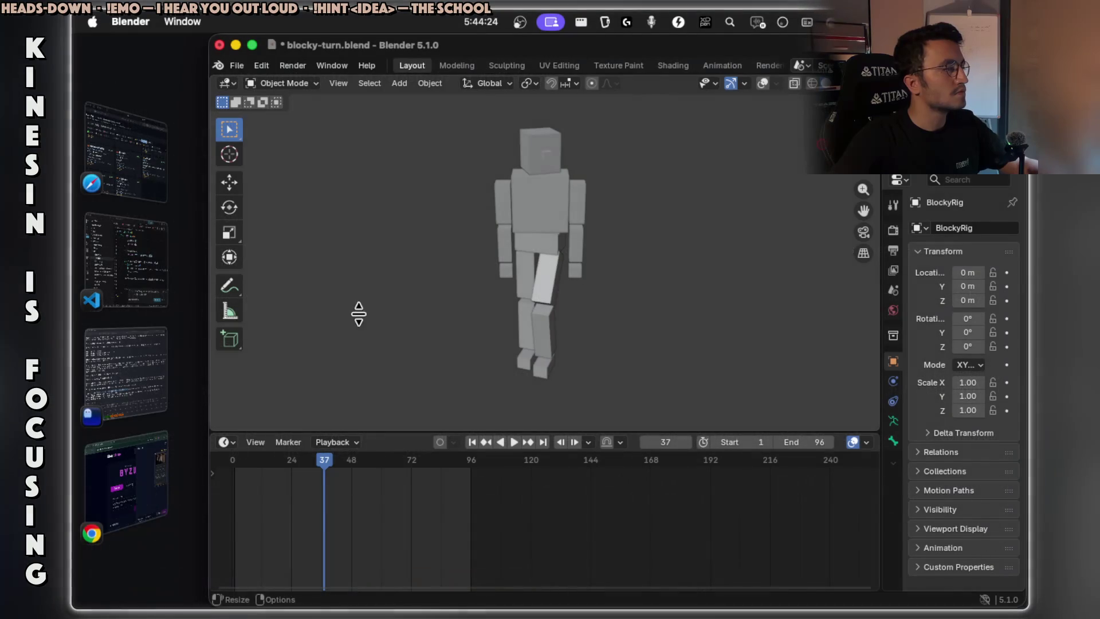
# - Return from Blender's frame-37 pose to Claude Code and scroll back up through the explanation
pyautogui.press('super+Tab')
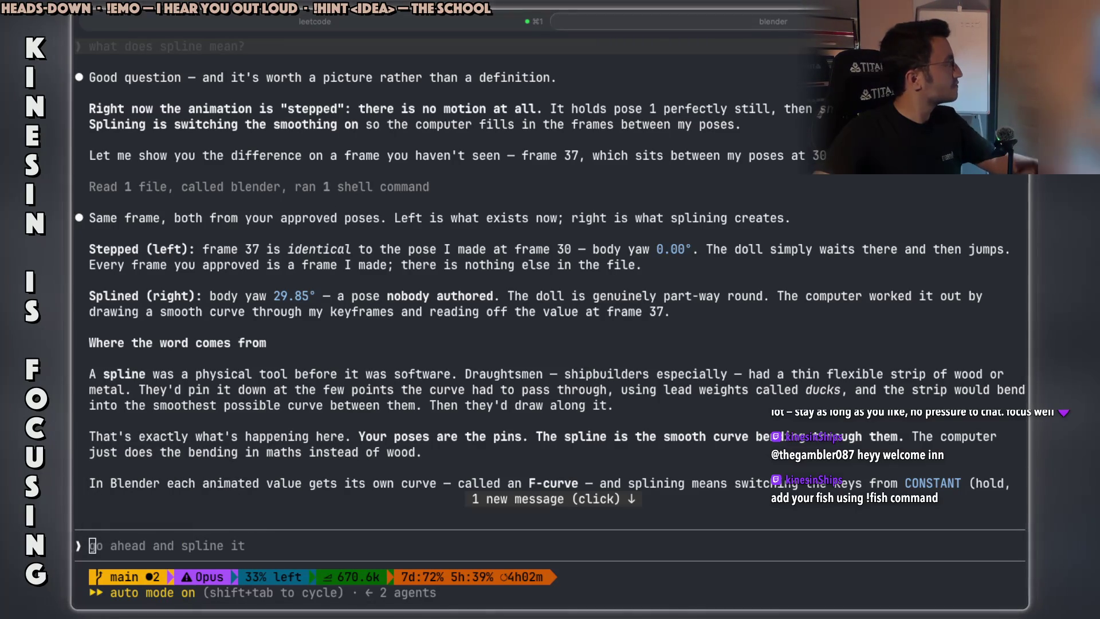
pyautogui.scroll(1, 319, 369)
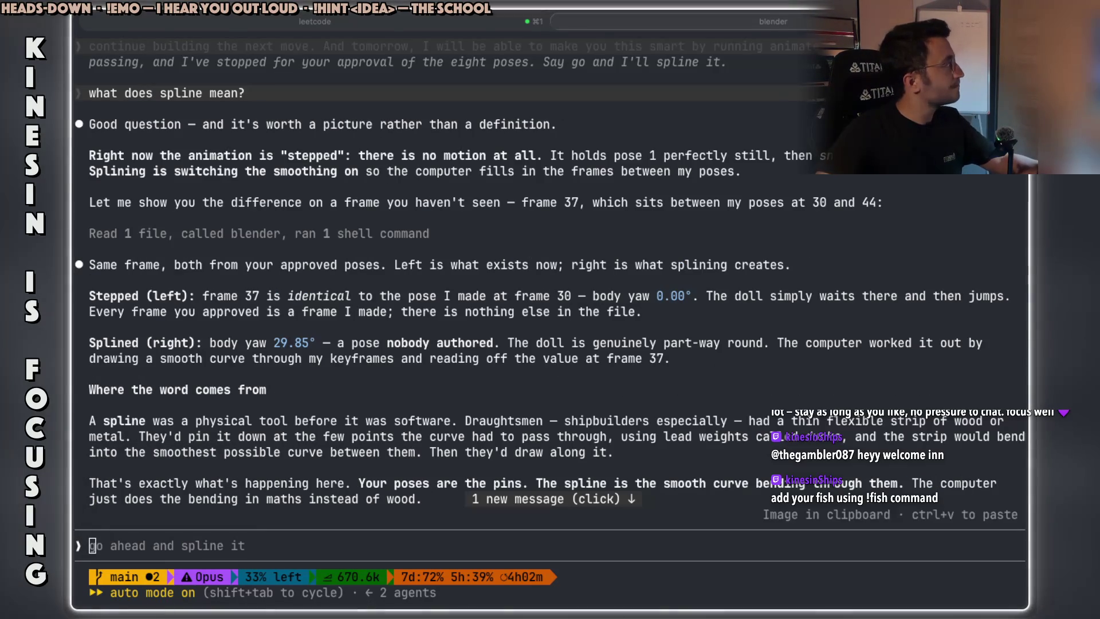